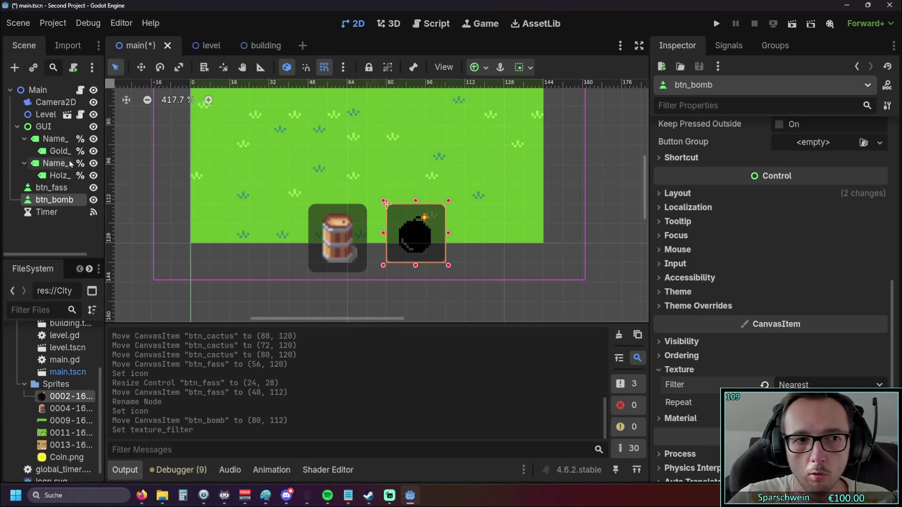
Step: Set btn_fass's CanvasItem texture filter to Nearest
left_click(52, 187)
scroll(734, 362, "down", 1)
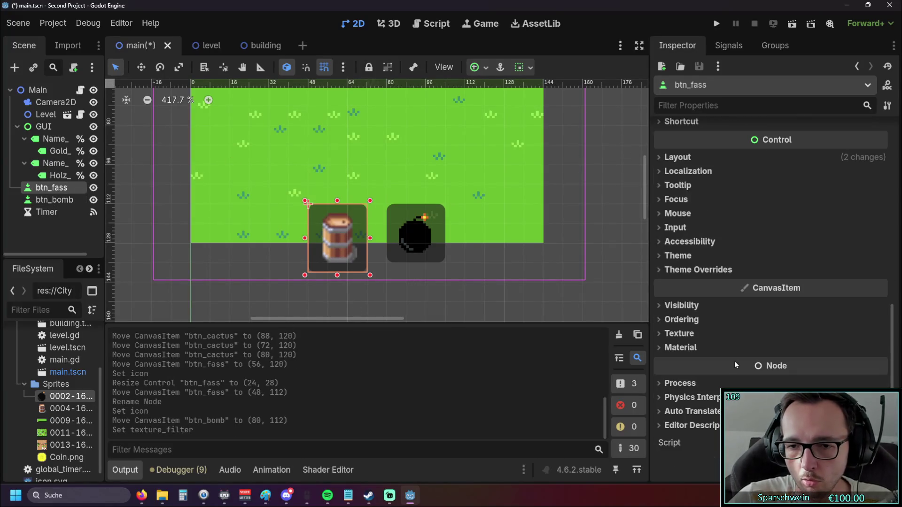
left_click(678, 333)
left_click(814, 350)
left_click(798, 371)
left_click(431, 292)
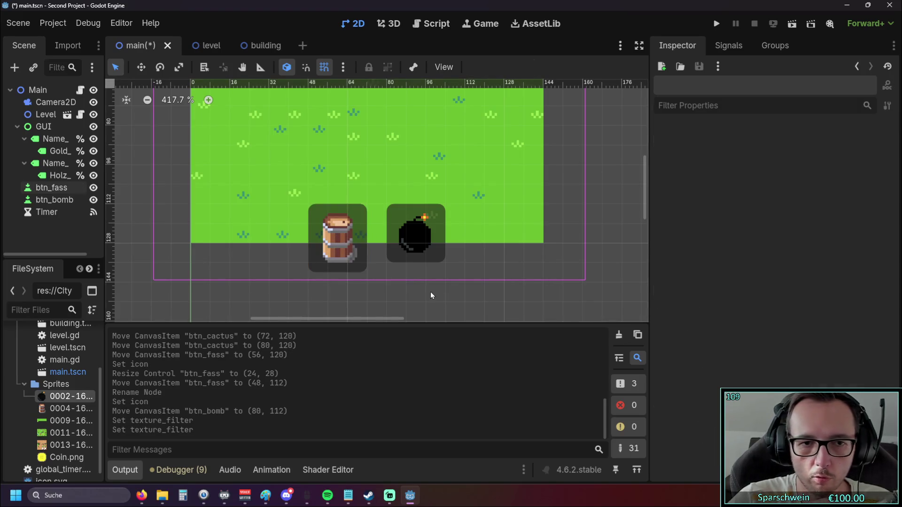
Step: Check the node's signals and compare the barrel button's settings with the bomb button's
scroll(526, 258, "up", 2)
scroll(525, 258, "left", 1)
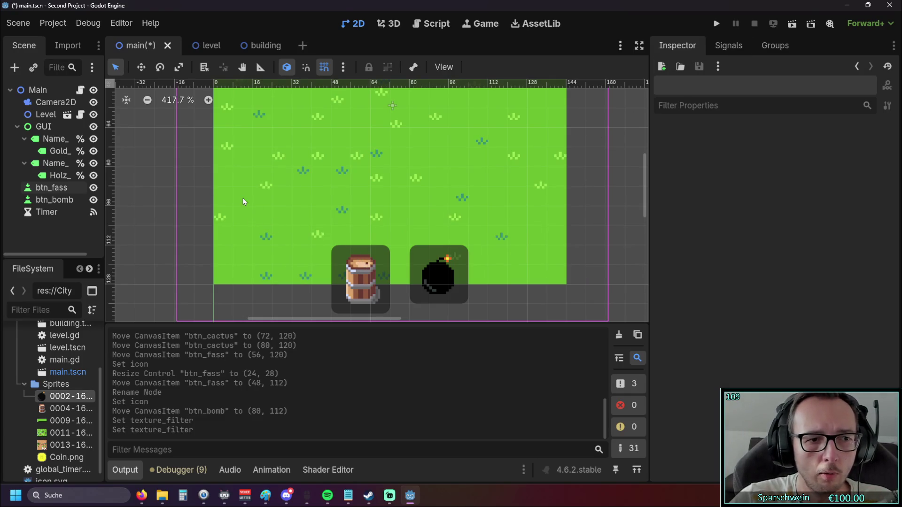
left_click(729, 47)
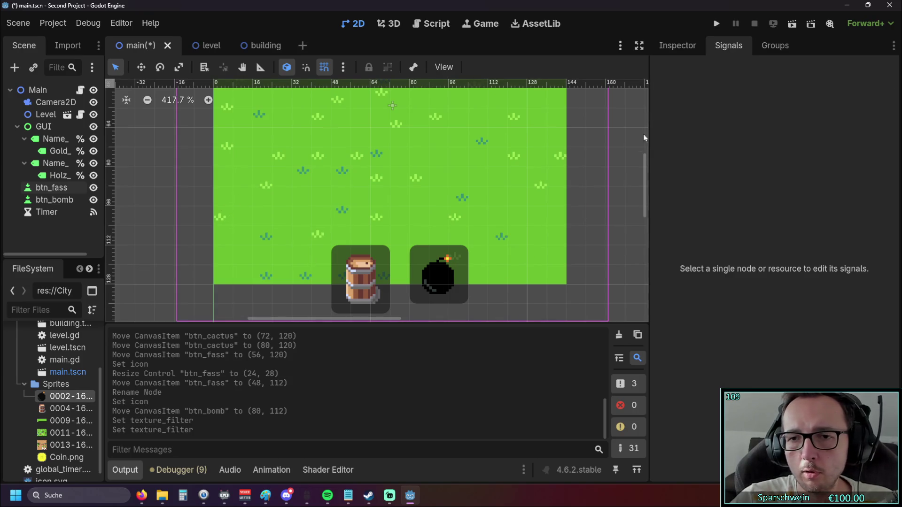
left_click(678, 46)
left_click(441, 280)
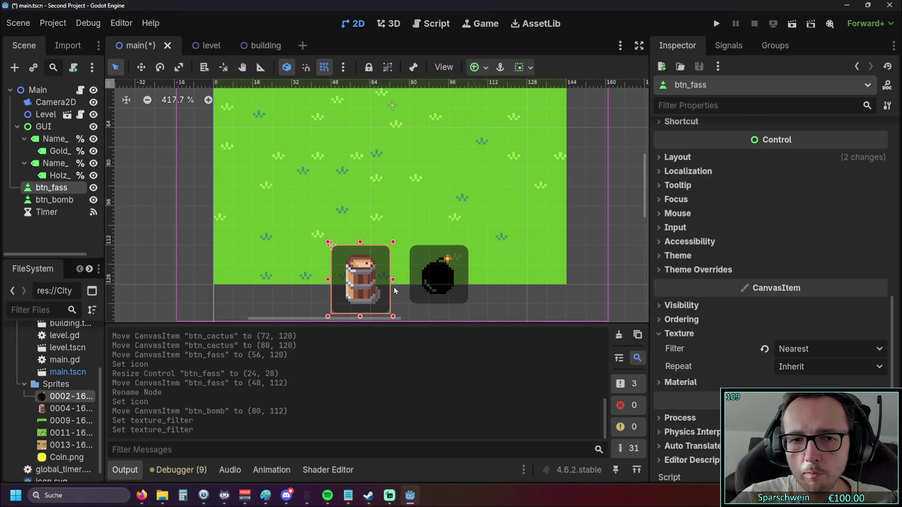
scroll(372, 289, "up", 1)
left_click(373, 287)
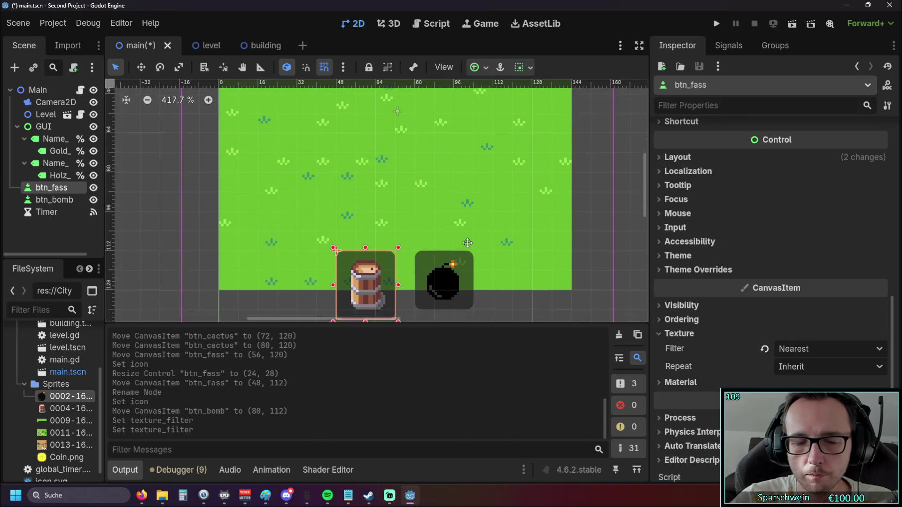
scroll(467, 216, "down", 3)
scroll(433, 216, "right", 3)
left_click_drag(432, 216, 475, 222)
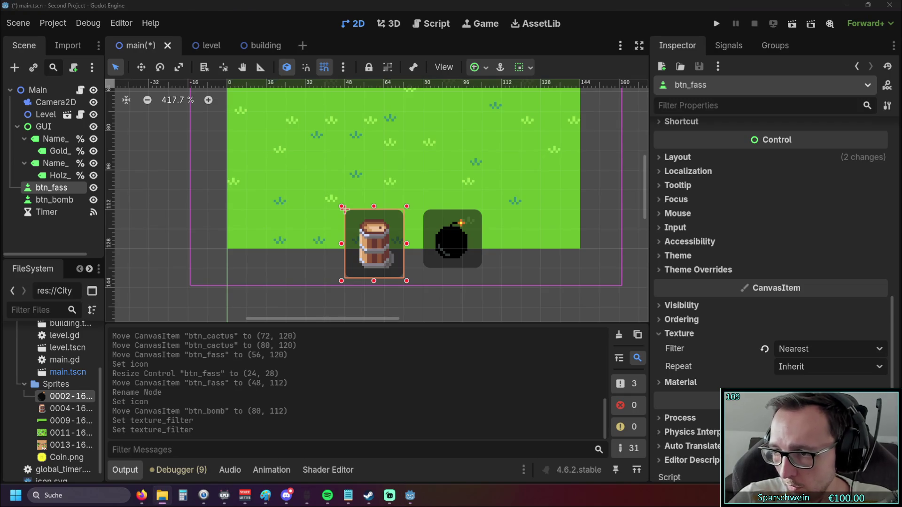
Step: Export the bucket sprite as 0005-16x16-Bucket.png, accepting lost layers, then minimize Aseprite
scroll(526, 214, "up", 8)
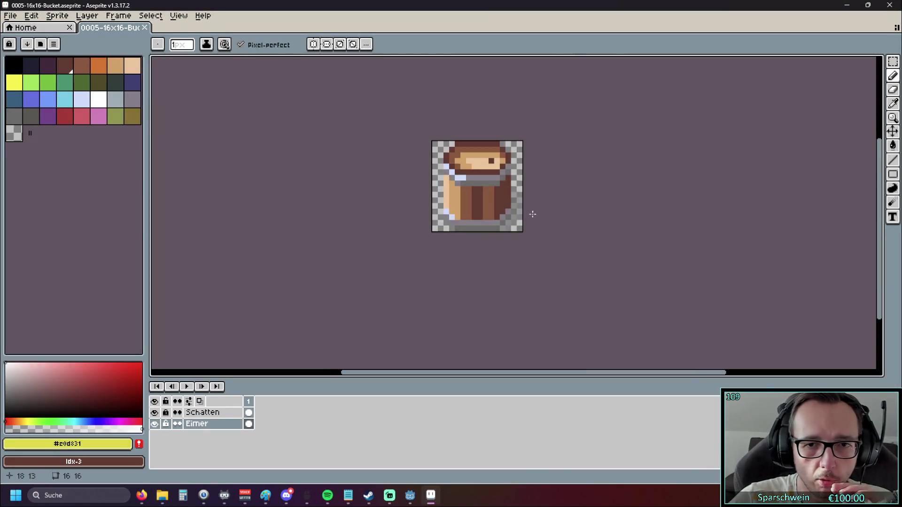
scroll(328, 226, "down", 2)
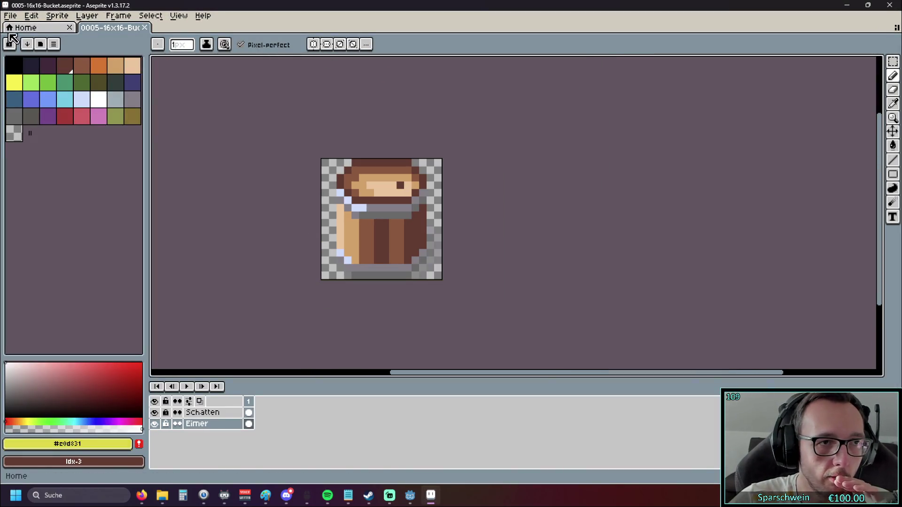
left_click(9, 16)
mouse_move(56, 109)
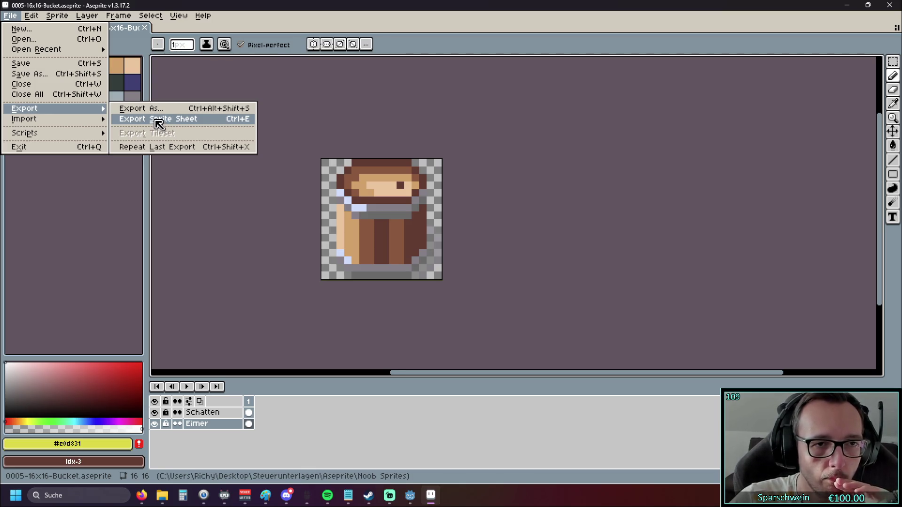
left_click(157, 109)
left_click(464, 311)
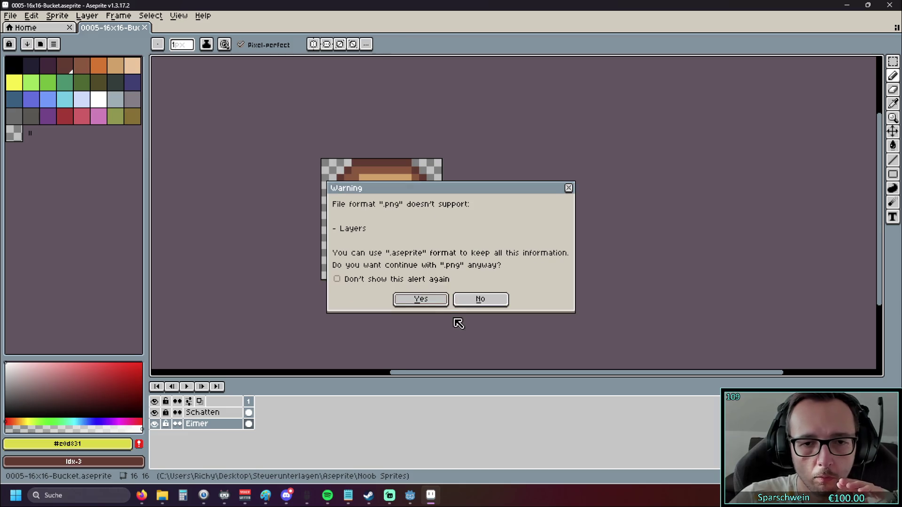
left_click(422, 301)
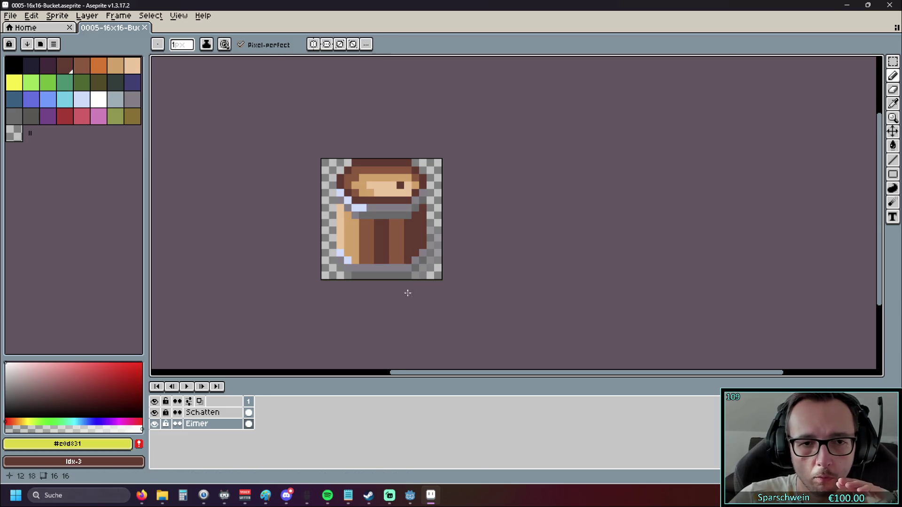
left_click(846, 8)
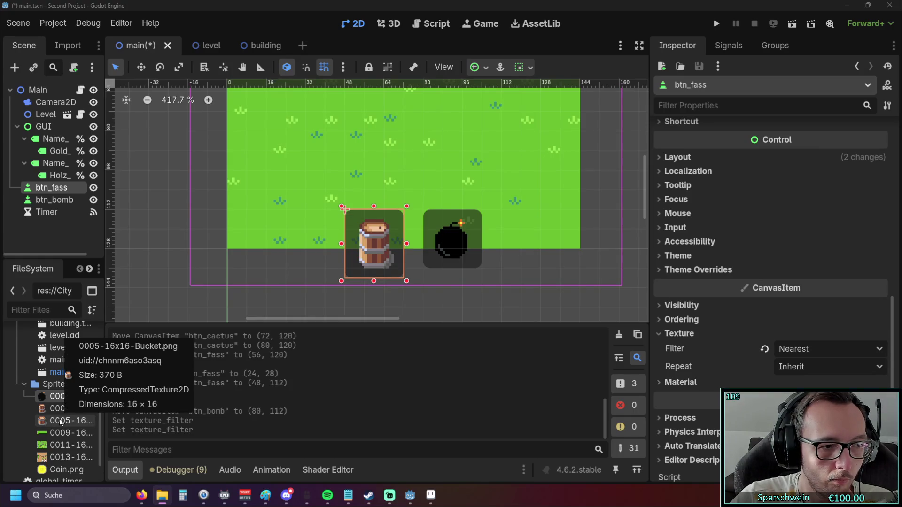
Step: Assign 0005-16x16-Bucket.png as btn_fass's Icon
left_click(70, 409)
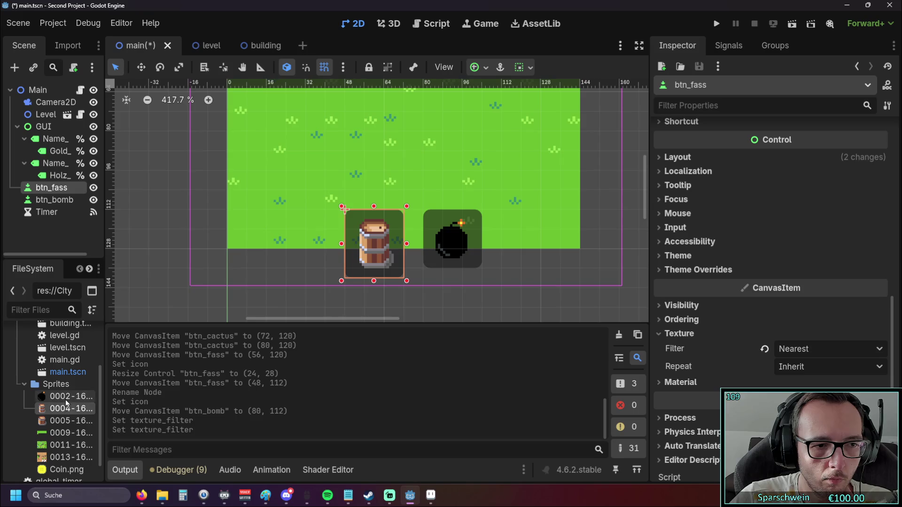
left_click(64, 420)
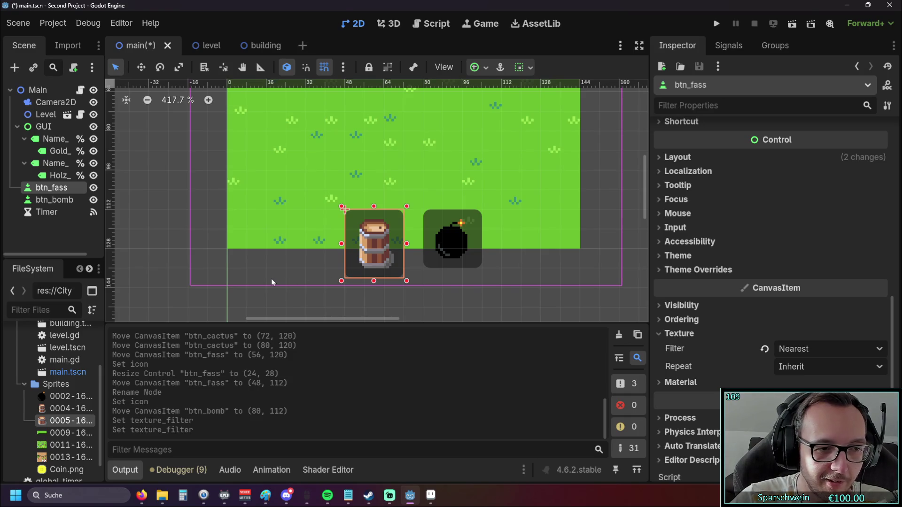
left_click(51, 200)
left_click(41, 188)
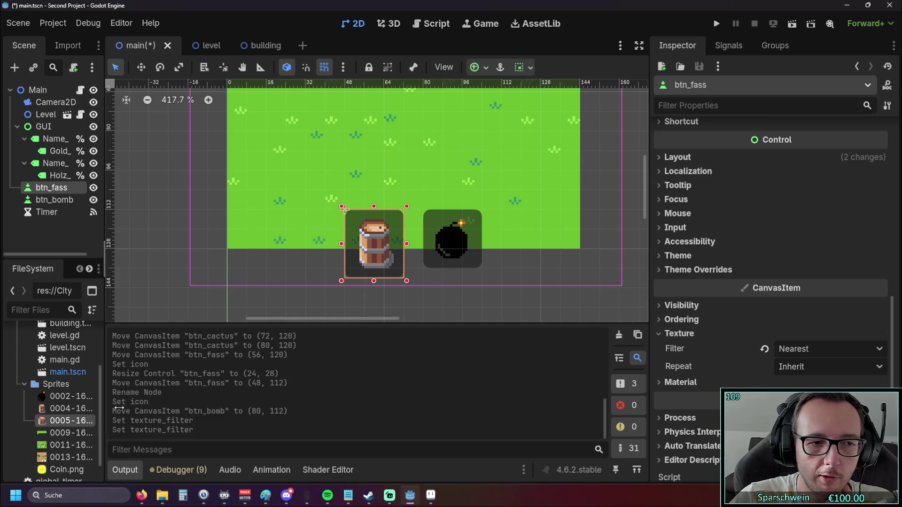
scroll(782, 238, "up", 5)
scroll(796, 233, "up", 3)
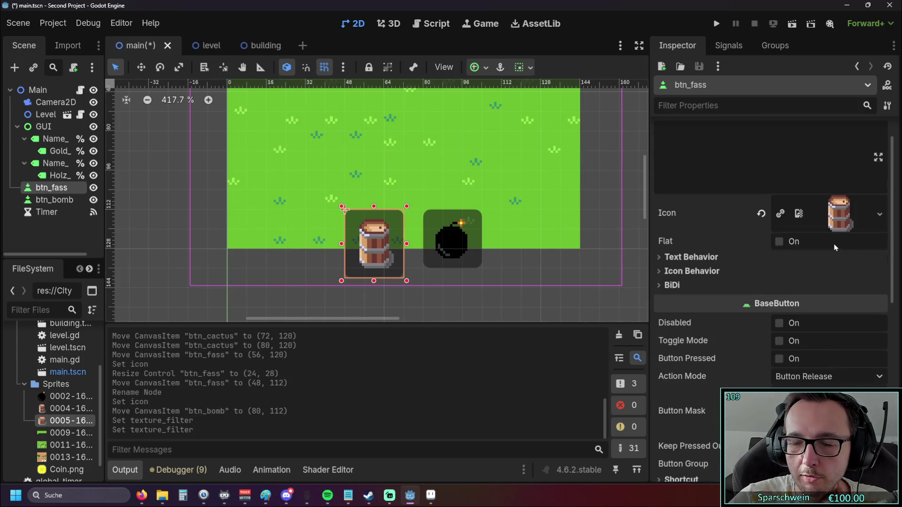
left_click(877, 216)
key("Escape")
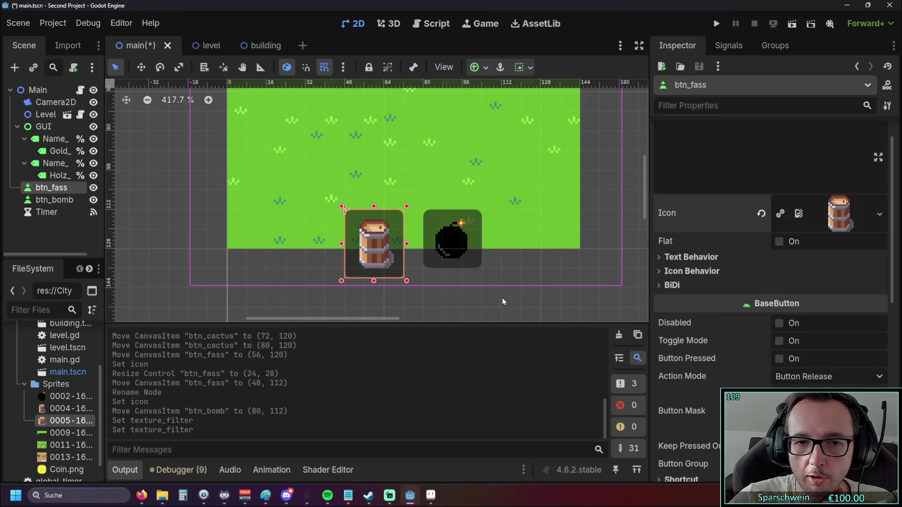
mouse_move(51, 423)
left_mouse_down()
mouse_move(169, 357)
mouse_move(842, 229)
mouse_move(839, 221)
left_mouse_up()
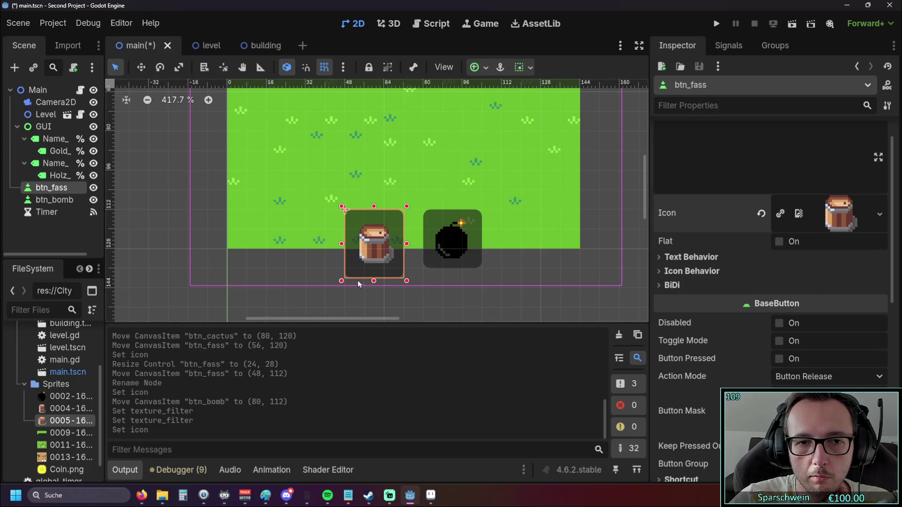
Step: Resize the barrel button to 24×24 and compare it with the bomb button
left_click_drag(393, 283, 394, 273)
left_click(398, 282)
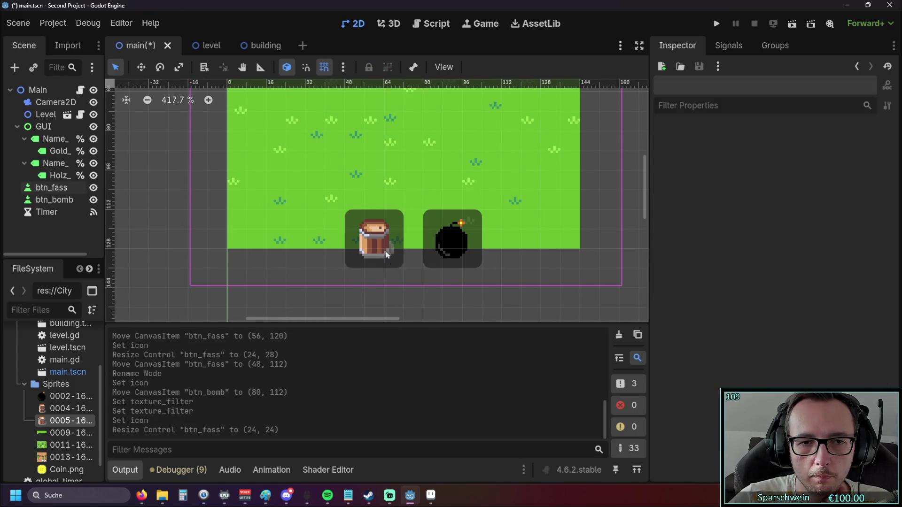
scroll(406, 280, "up", 1)
left_click(377, 244)
left_click(448, 256)
scroll(445, 286, "down", 1)
left_click(446, 283)
left_click_drag(446, 283, 412, 91)
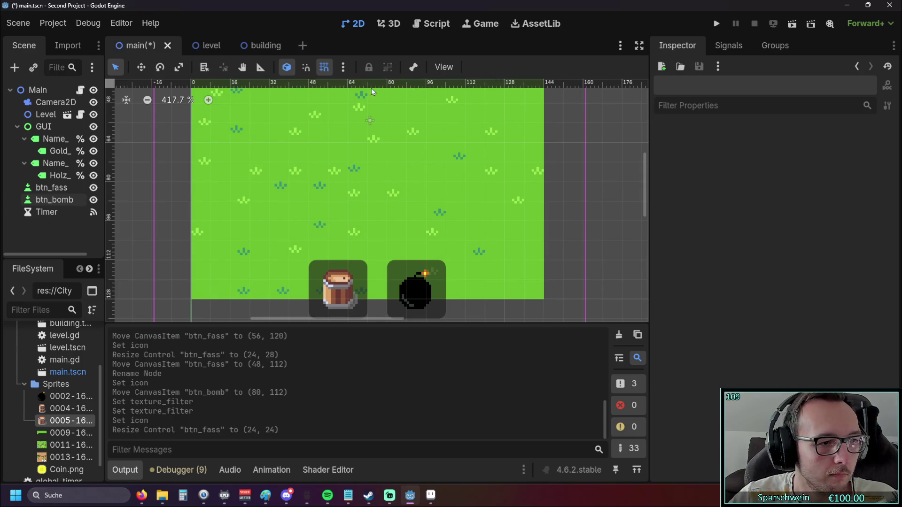
Step: Drag the 0004 barrel sprite back onto btn_fass's Icon property, replacing the bucket
scroll(345, 133, "down", 2)
left_click_drag(332, 158, 393, 198)
scroll(383, 191, "down", 2)
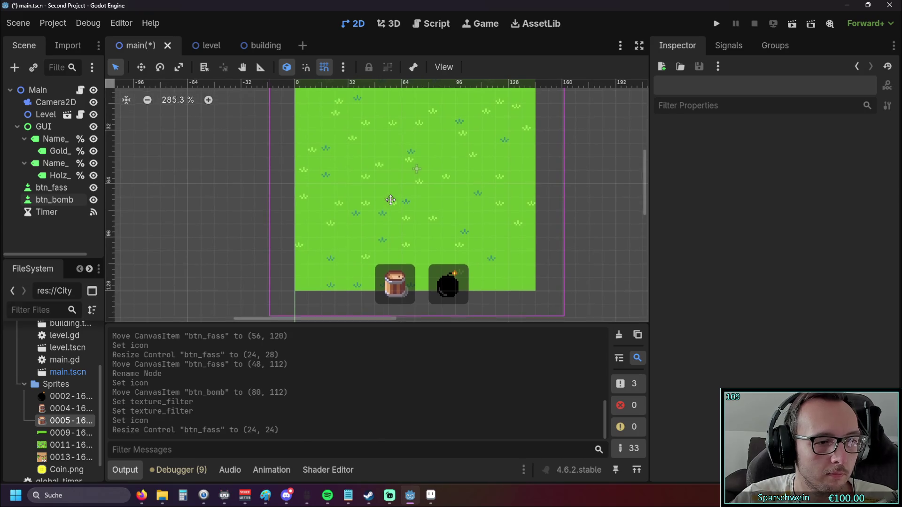
scroll(351, 166, "up", 5)
left_click_drag(365, 230, 358, 179)
scroll(358, 179, "up", 2)
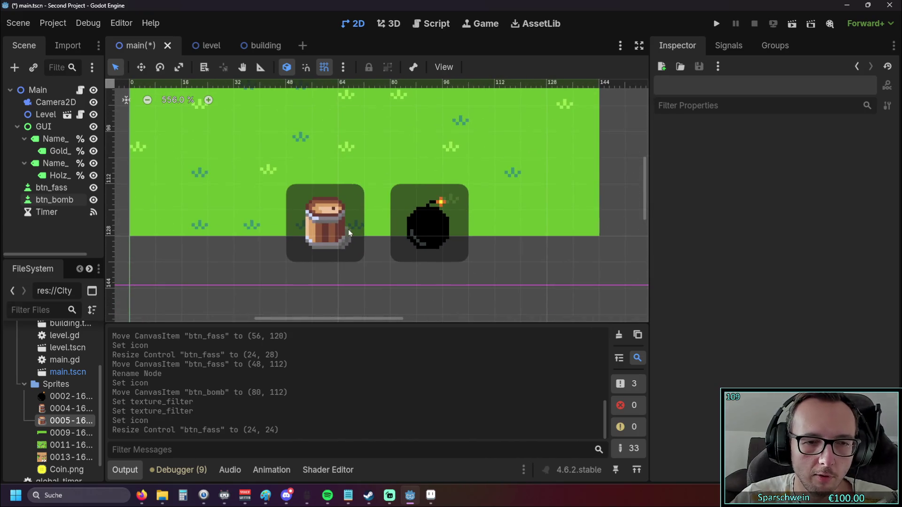
left_click(66, 409)
left_click(317, 229)
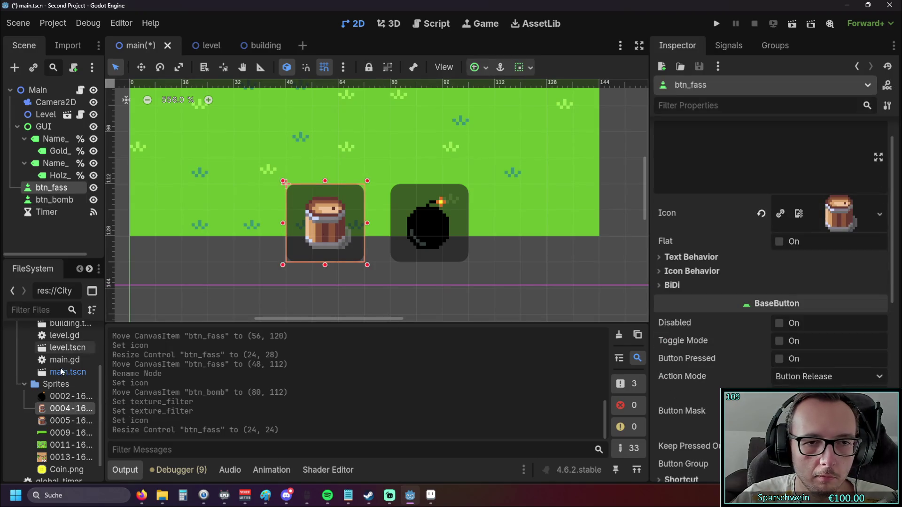
left_click_drag(66, 409, 842, 216)
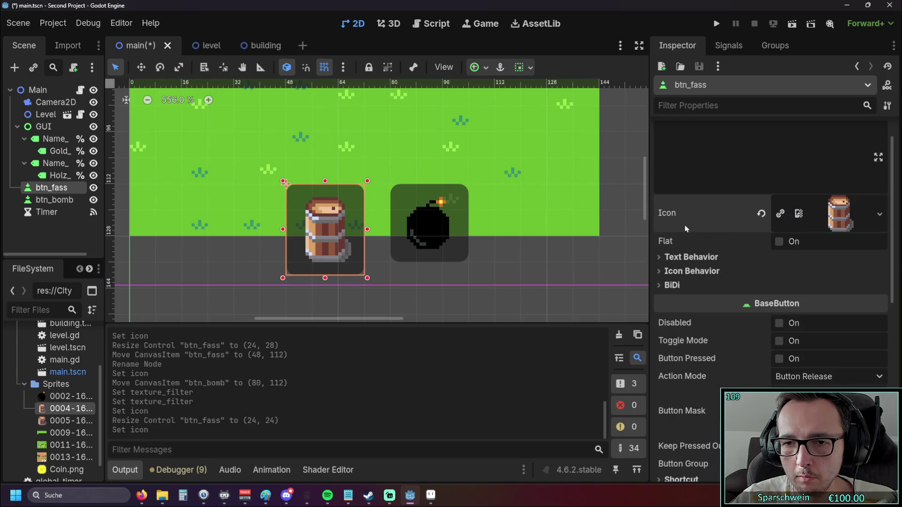
scroll(686, 228, "down", 5)
left_click(662, 291)
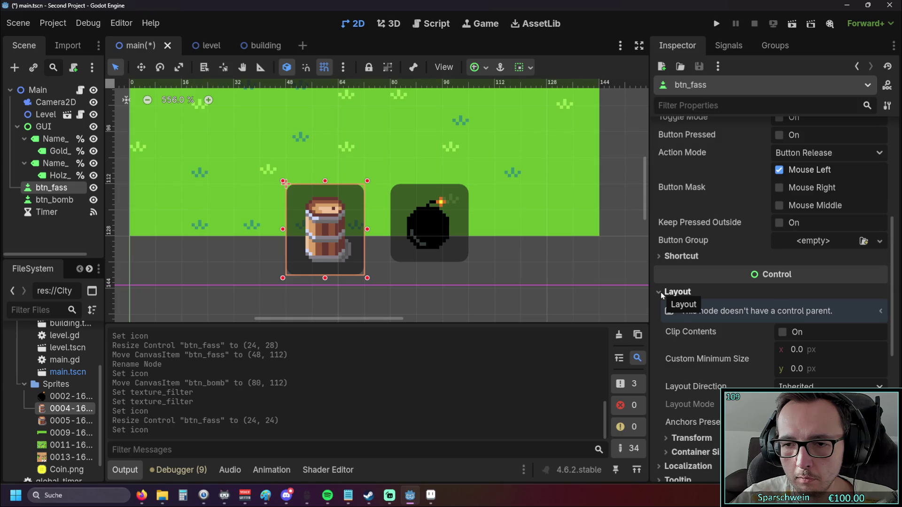
left_click(660, 291)
scroll(693, 279, "down", 1)
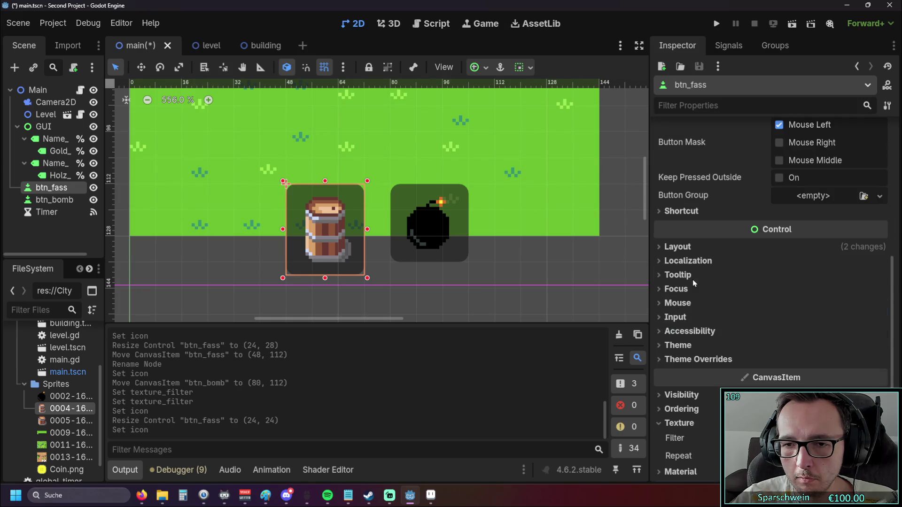
mouse_move(362, 222)
left_mouse_down()
mouse_move(389, 226)
mouse_move(361, 222)
left_mouse_up()
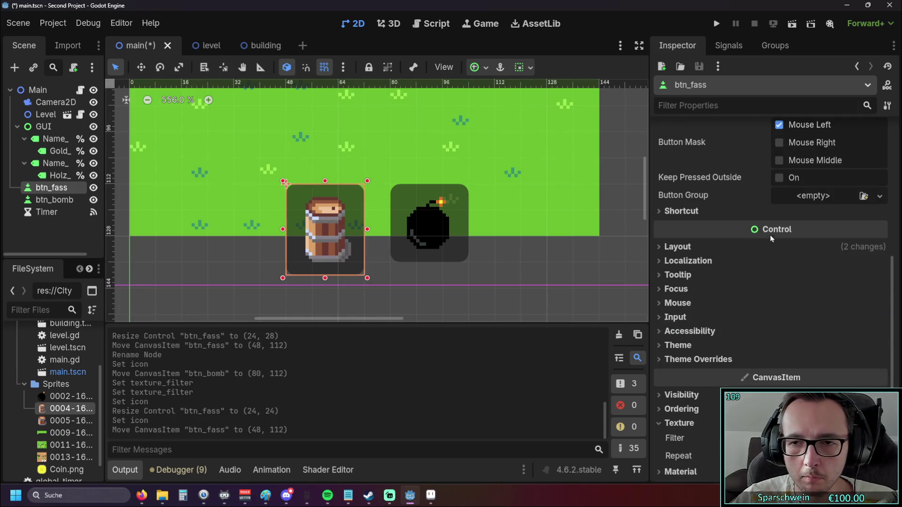
scroll(780, 242, "up", 6)
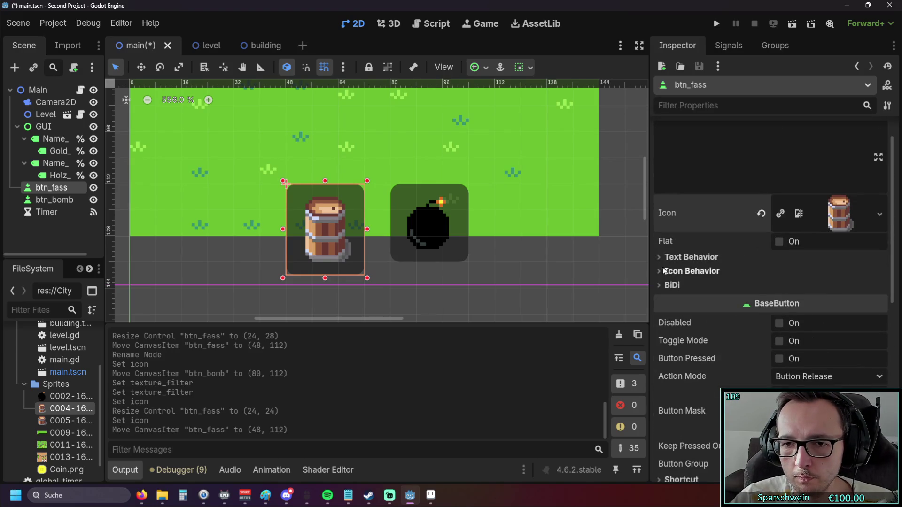
left_click(661, 272)
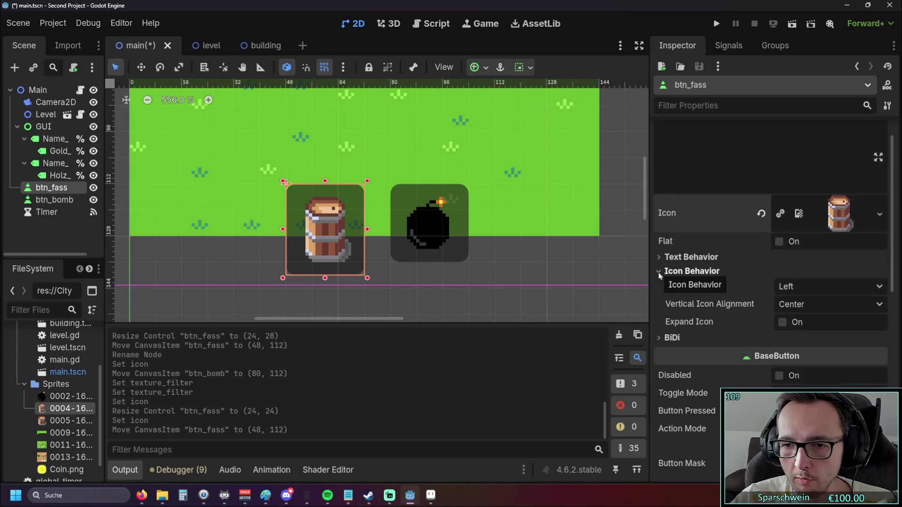
left_click(782, 322)
left_click(782, 322)
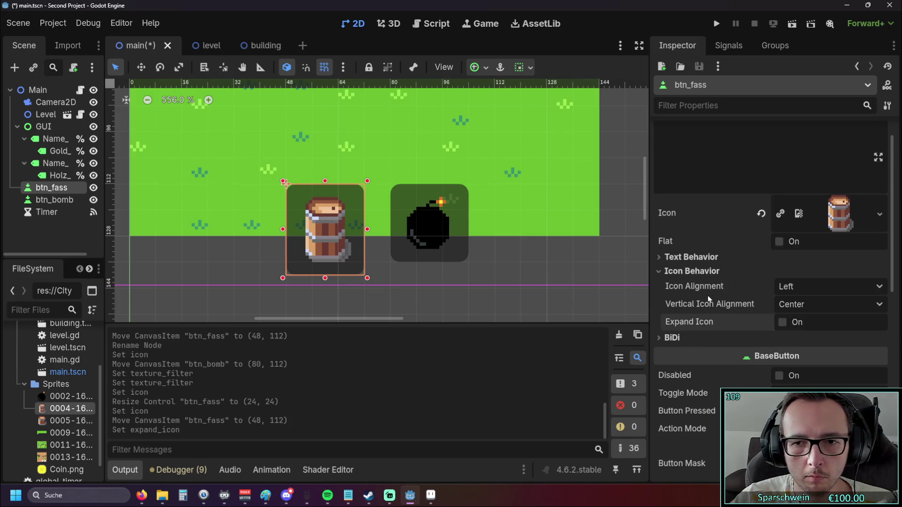
left_click(660, 338)
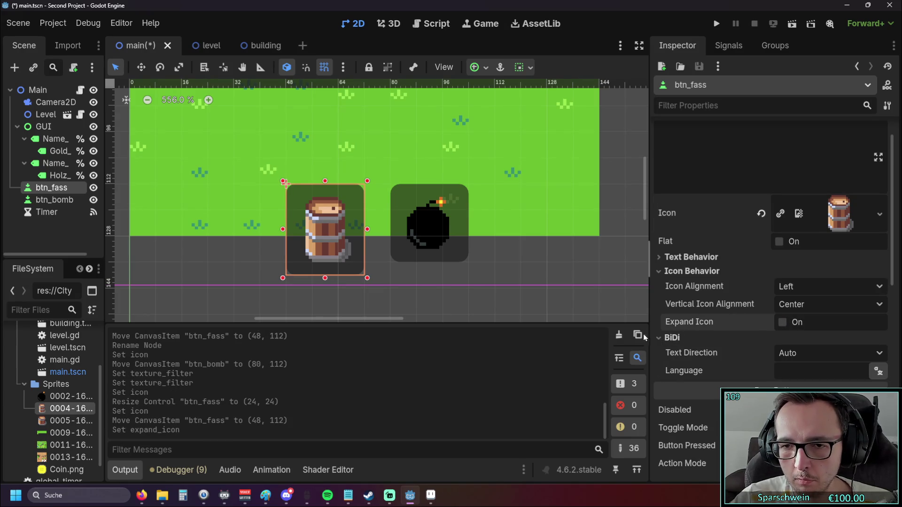
left_click(658, 339)
left_click(690, 271)
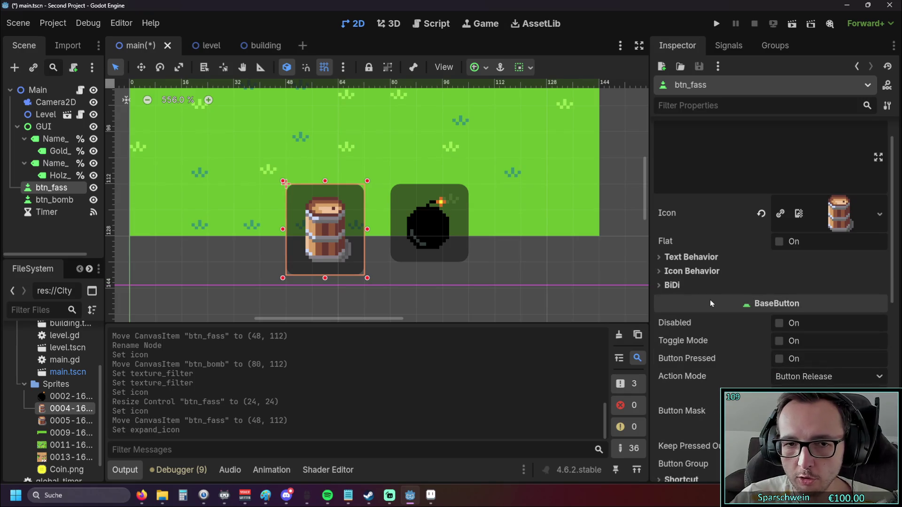
scroll(709, 300, "down", 3)
scroll(710, 303, "down", 5)
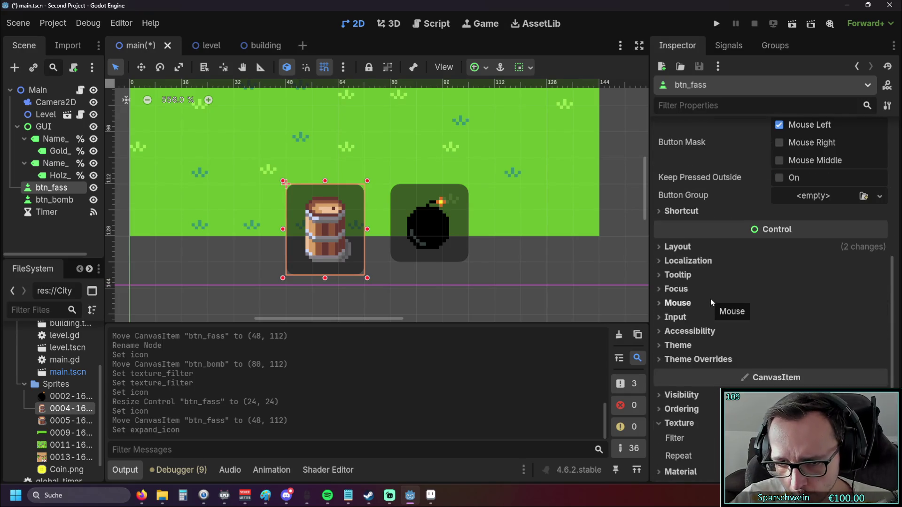
scroll(711, 302, "down", 3)
scroll(711, 299, "down", 1)
left_click(675, 298)
left_click(669, 319)
left_click(669, 320)
left_click(671, 306)
left_click(670, 305)
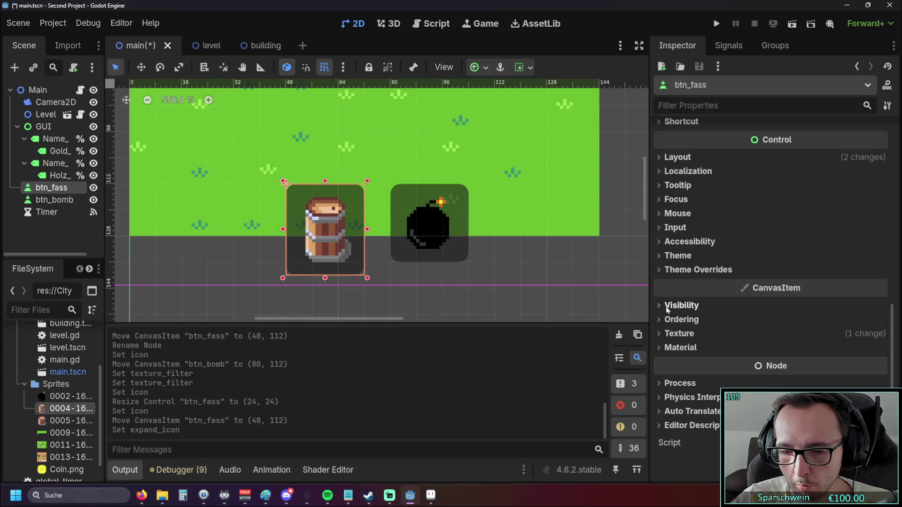
left_click(668, 350)
left_click(669, 349)
left_click(692, 314)
left_click(704, 315)
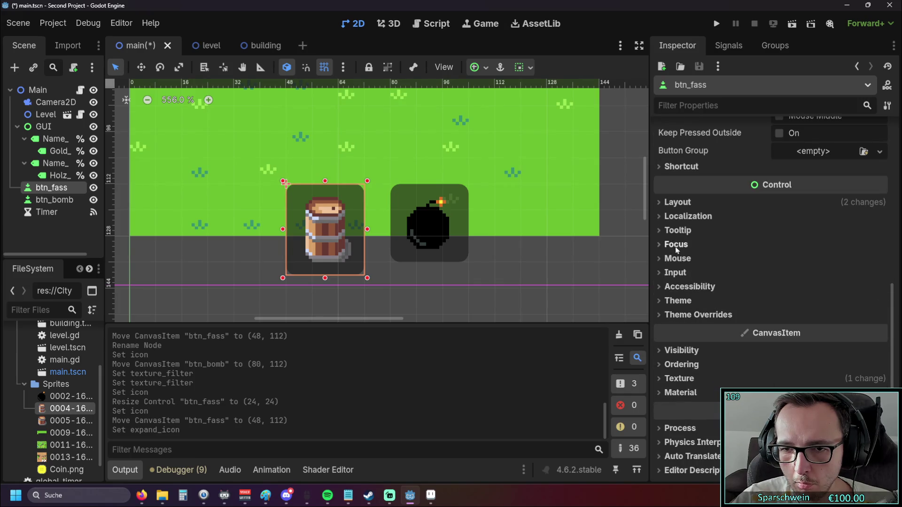
left_click(680, 216)
left_click(680, 216)
left_click(680, 203)
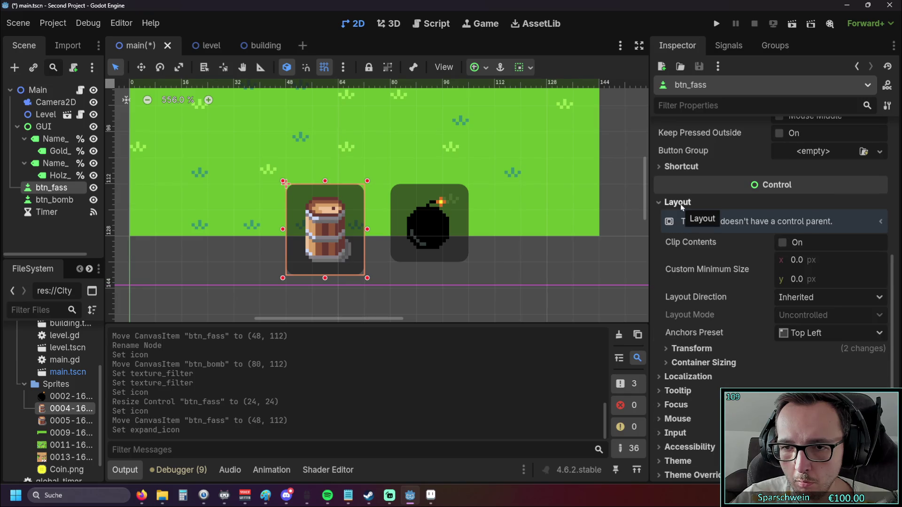
left_click(680, 206)
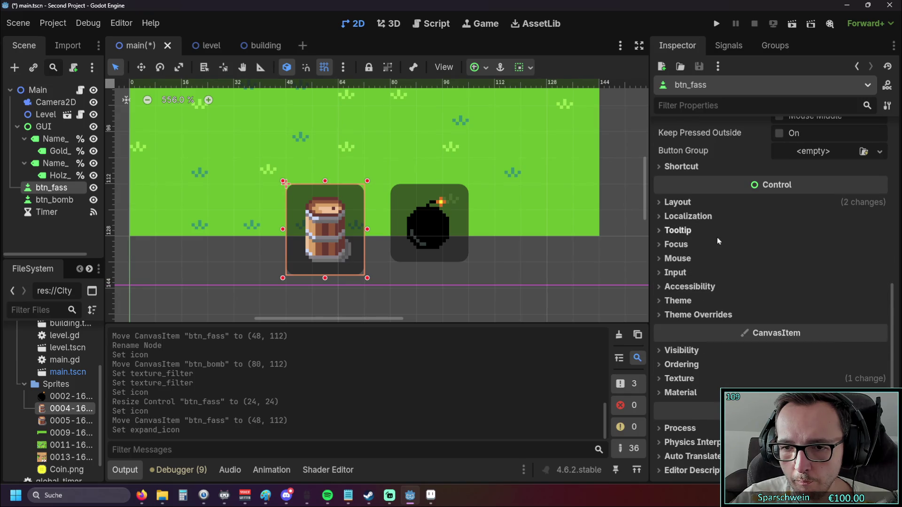
scroll(717, 238, "down", 2)
scroll(717, 241, "up", 10)
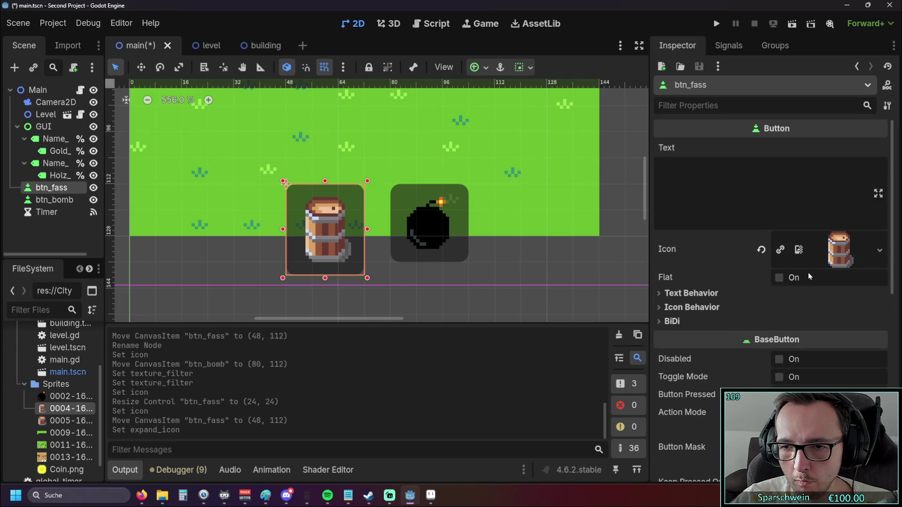
left_click(778, 278)
left_click(777, 278)
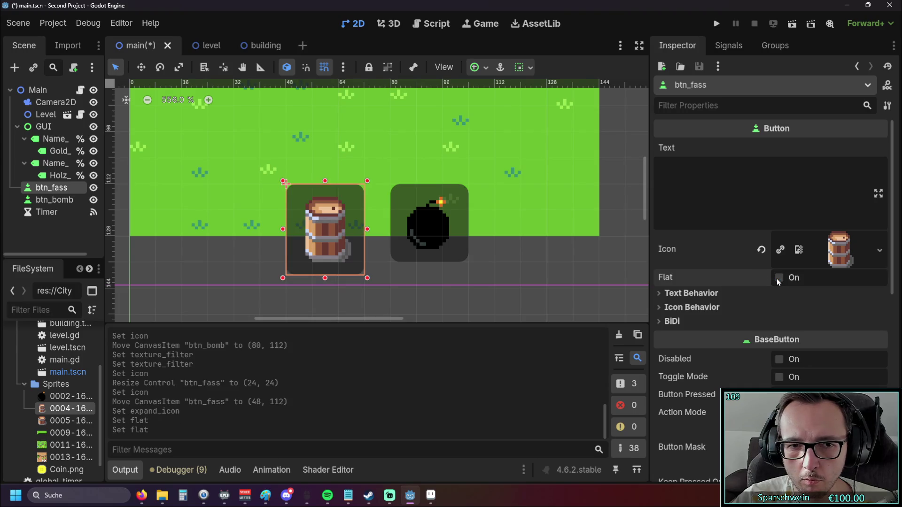
left_click(878, 253)
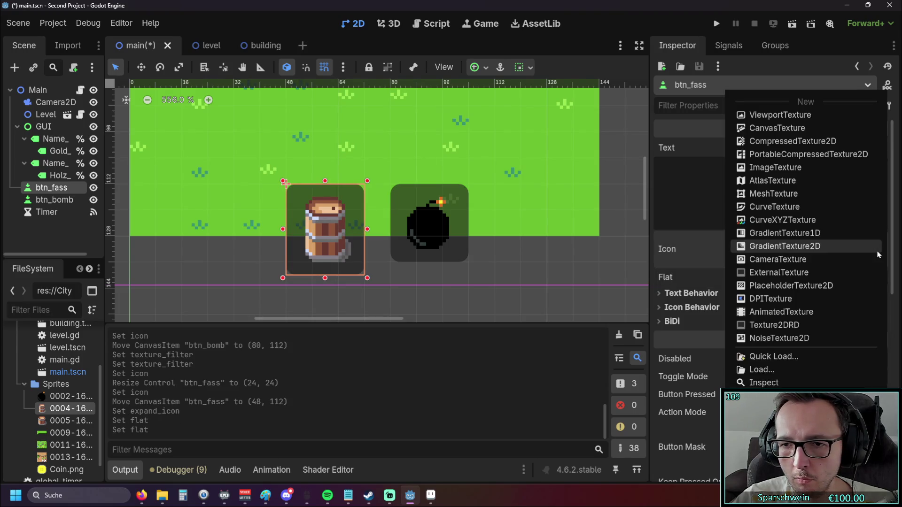
left_click(749, 263)
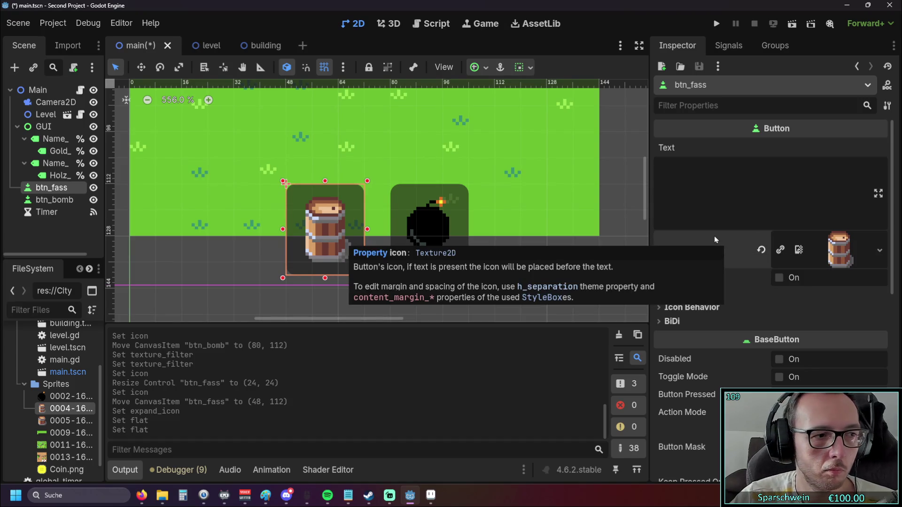
left_click(879, 250)
left_click(710, 277)
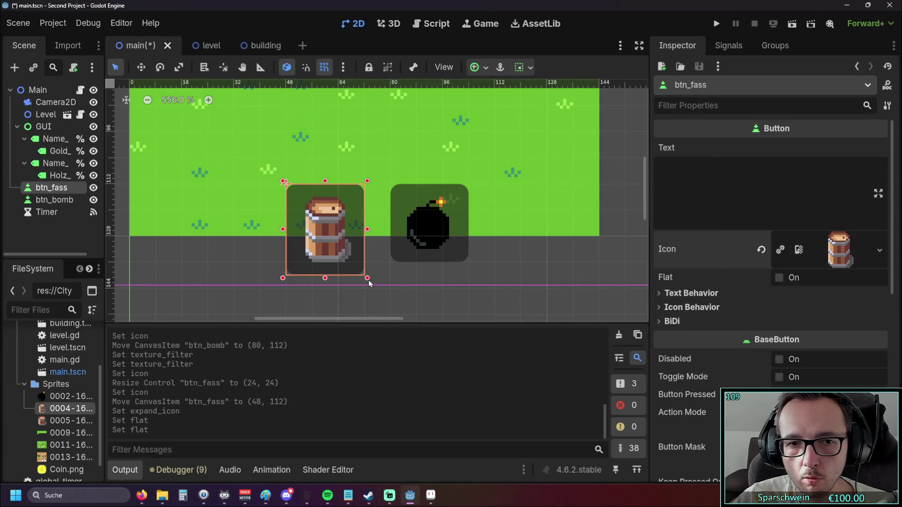
mouse_move(367, 278)
left_mouse_down()
mouse_move(371, 306)
mouse_move(523, 340)
mouse_move(471, 312)
mouse_move(442, 318)
mouse_move(252, 194)
left_mouse_up()
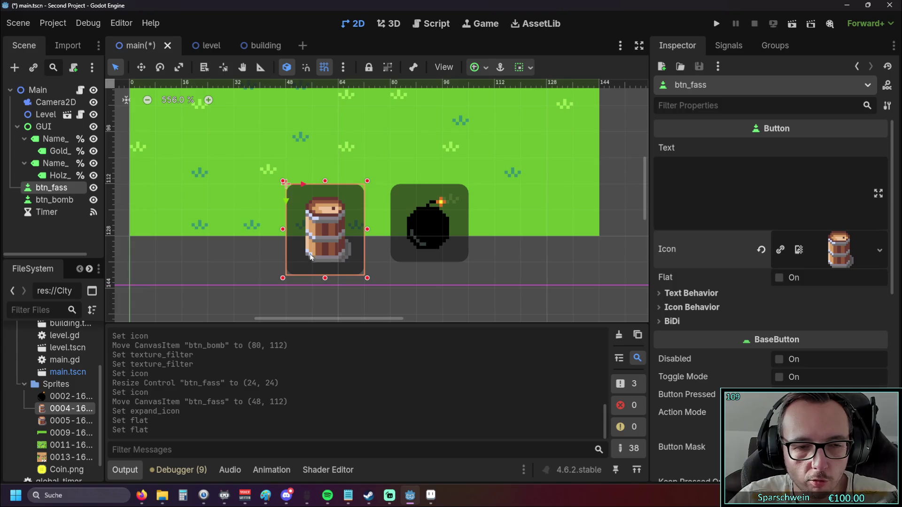
mouse_move(323, 257)
left_mouse_down()
mouse_move(325, 287)
mouse_move(328, 251)
left_mouse_up()
mouse_move(325, 281)
left_mouse_down()
mouse_move(326, 291)
mouse_move(330, 241)
mouse_move(258, 230)
mouse_move(285, 230)
left_mouse_up()
mouse_move(367, 230)
left_mouse_down()
mouse_move(400, 230)
mouse_move(348, 232)
left_mouse_up()
left_click_drag(329, 279, 332, 247)
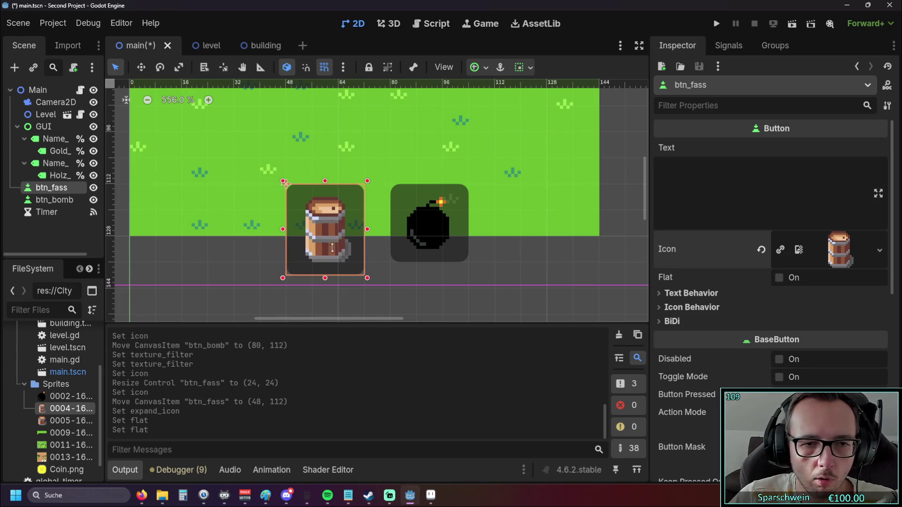
mouse_move(322, 288)
left_mouse_down()
mouse_move(324, 298)
mouse_move(329, 282)
left_mouse_up()
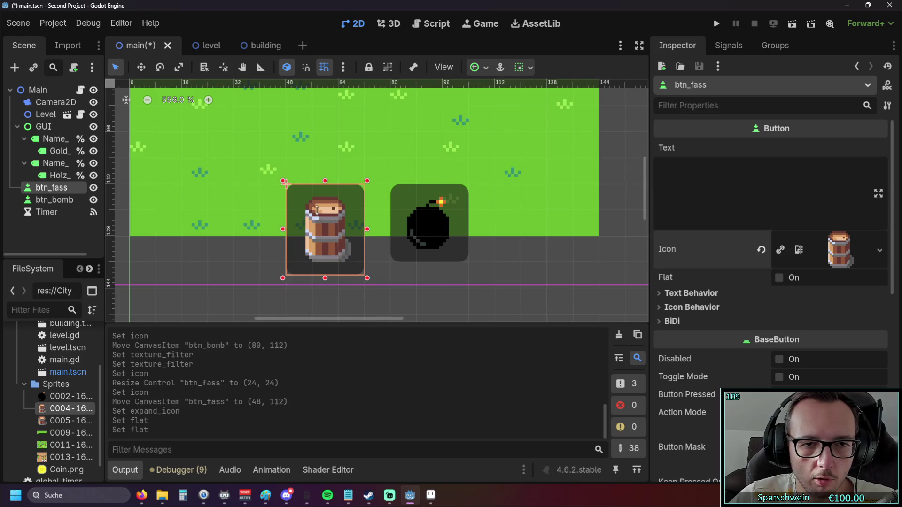
left_click(427, 225)
left_click(328, 240)
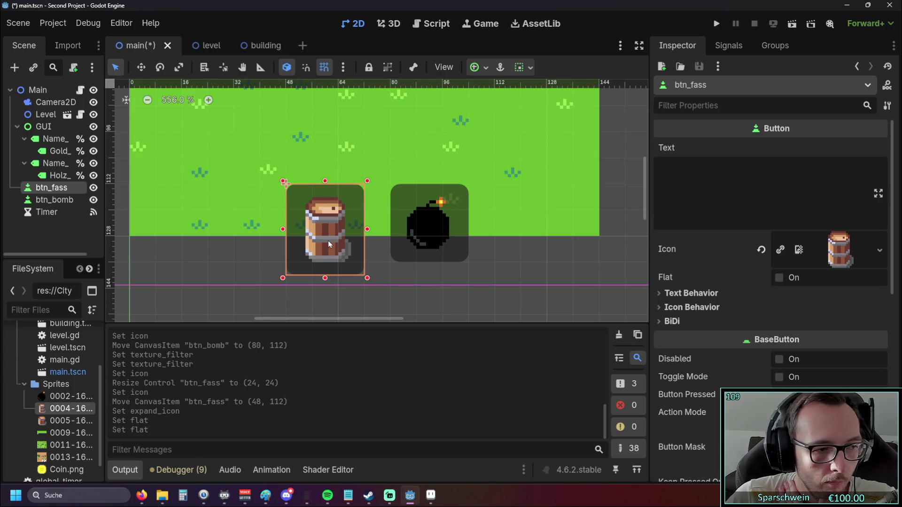
scroll(809, 302, "down", 1)
scroll(809, 301, "down", 1)
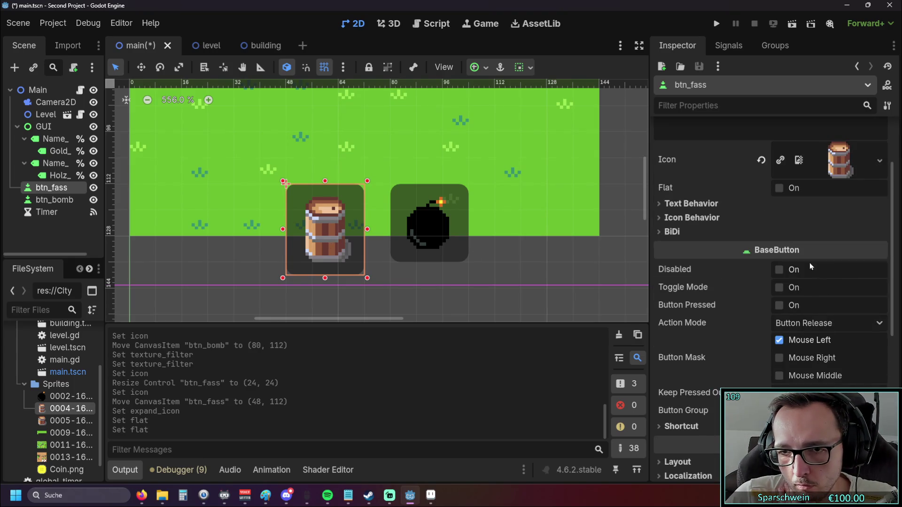
scroll(771, 246, "up", 1)
scroll(772, 256, "up", 1)
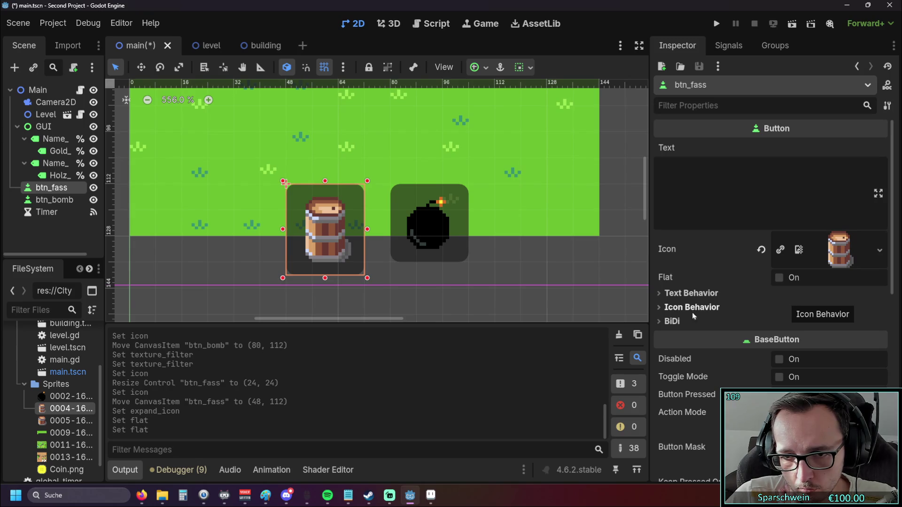
Step: Enable Expand Icon and set Icon Alignment to Center on btn_fass
left_click(666, 308)
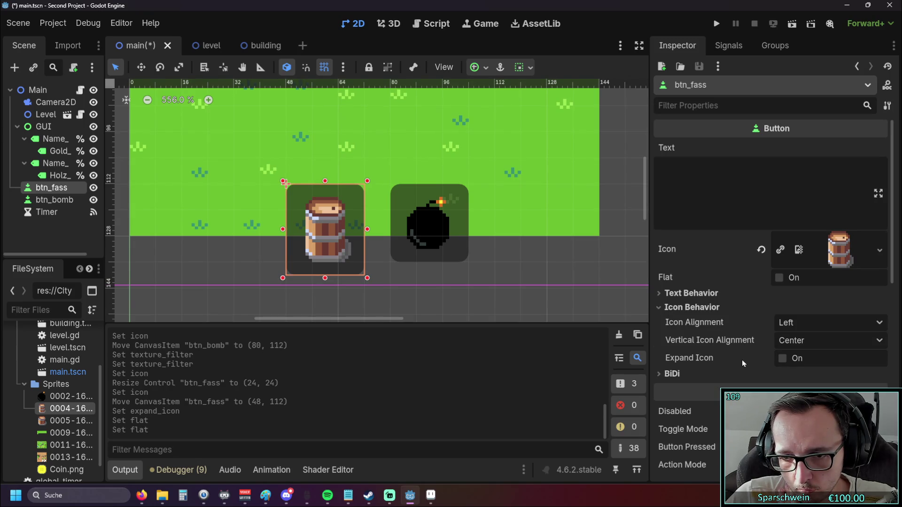
left_click(782, 358)
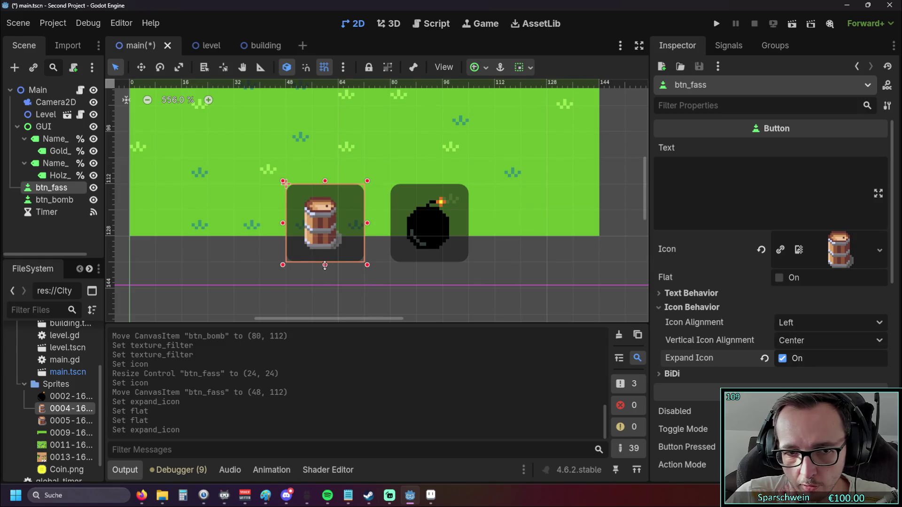
left_click(324, 266)
left_click_drag(339, 223, 339, 222)
left_click(419, 278)
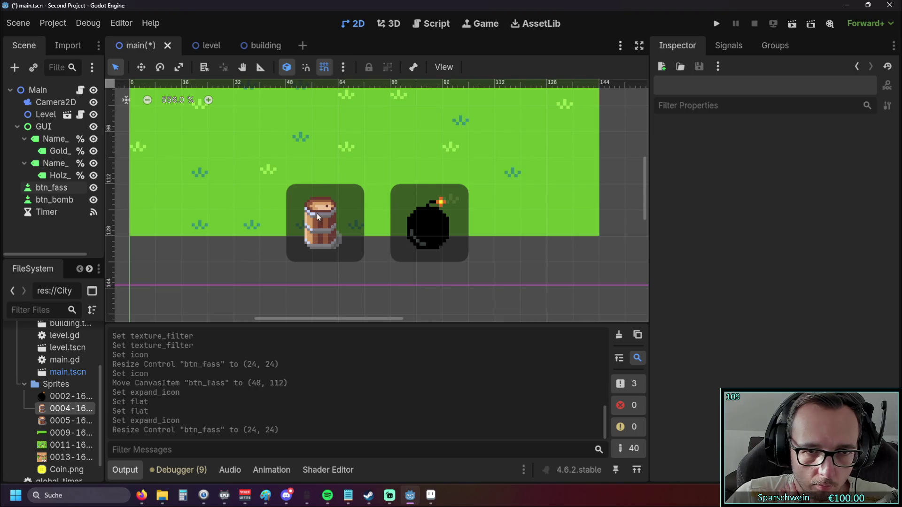
left_click(316, 213)
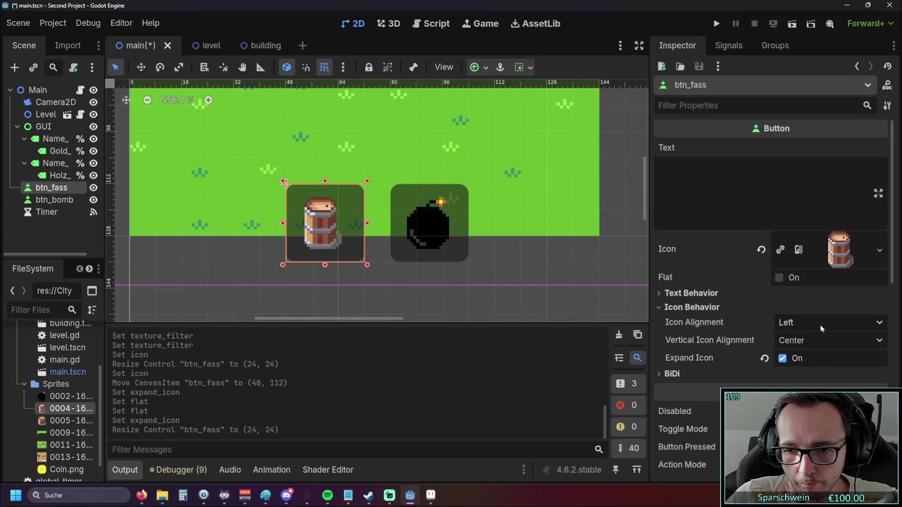
left_click(834, 326)
left_click(821, 353)
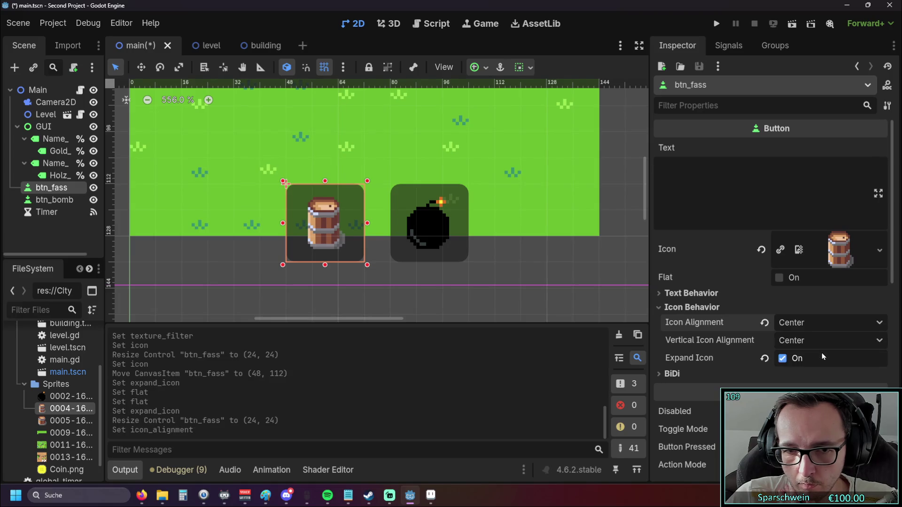
left_click(450, 291)
left_click(428, 235)
left_click(404, 282)
Step: Pan around the level and compare the barrel and bomb buttons' properties
scroll(404, 282, "down", 4)
mouse_move(487, 262)
left_mouse_down()
mouse_move(525, 293)
mouse_move(523, 282)
left_mouse_up()
scroll(523, 282, "down", 2)
left_click_drag(468, 216, 430, 250)
scroll(404, 224, "down", 1)
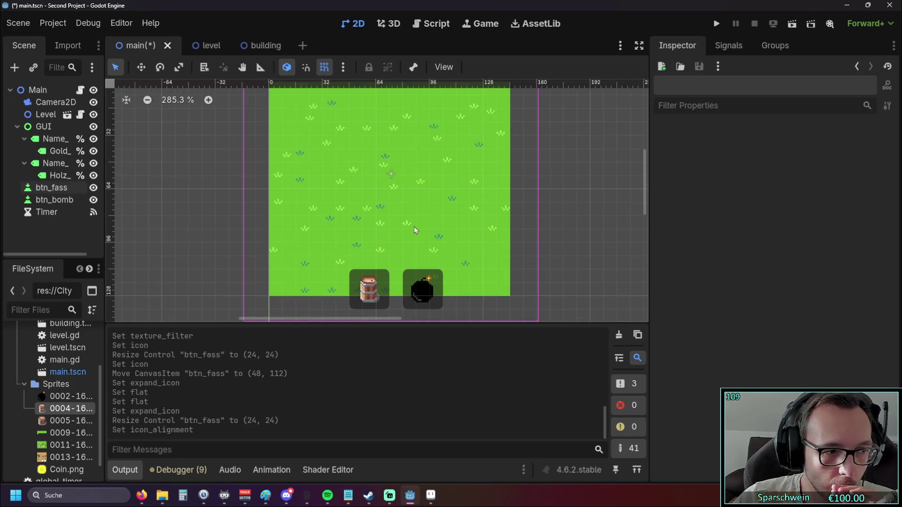
mouse_move(371, 193)
left_mouse_down()
mouse_move(406, 252)
mouse_move(368, 185)
mouse_move(364, 155)
left_mouse_up()
scroll(441, 209, "up", 2)
left_click(357, 269)
left_click(411, 269)
left_click(345, 271)
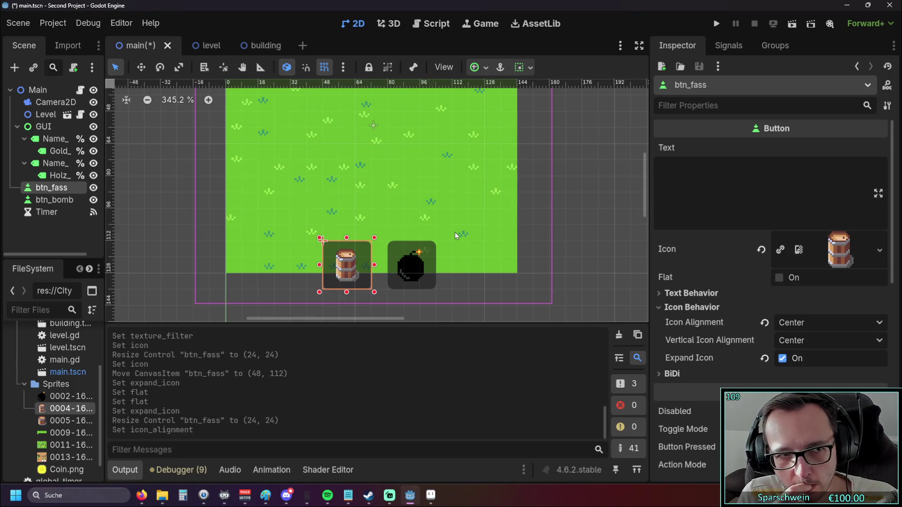
Step: Reparent btn_fass and btn_bomb under the GUI node
left_click(416, 186)
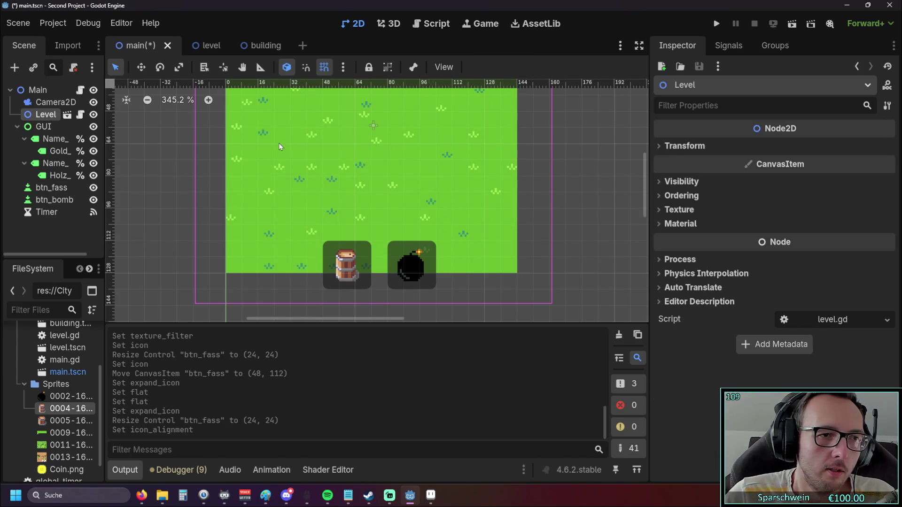
left_click(50, 188)
left_click(51, 200)
left_click(47, 188)
mouse_move(47, 190)
left_mouse_down()
mouse_move(37, 126)
mouse_move(49, 197)
mouse_move(41, 129)
left_mouse_up()
left_click(50, 226)
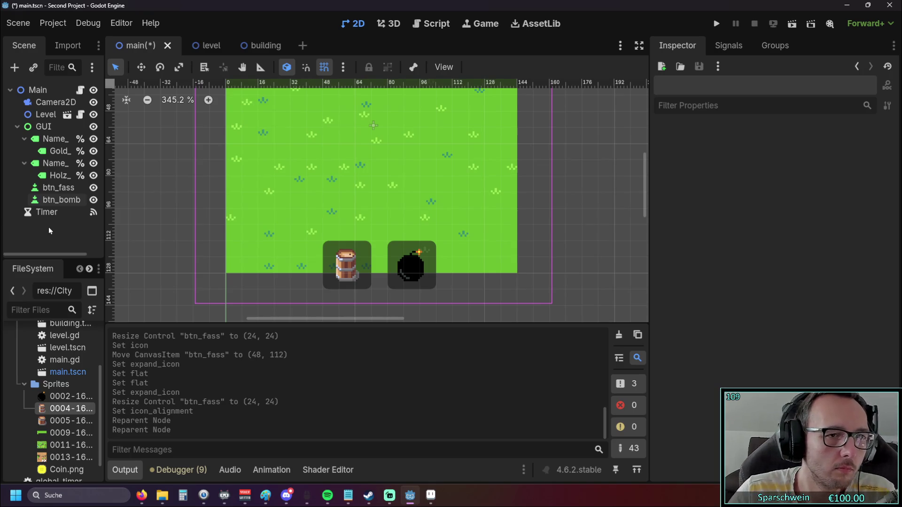
Step: Try reordering btn_fass in the Scene tree and reselect both buttons
left_click(54, 187)
left_click(54, 202)
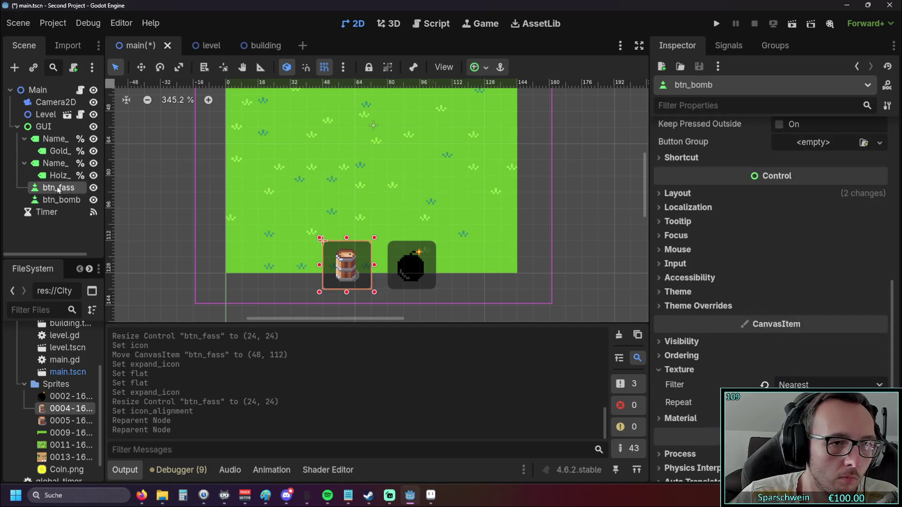
left_click(56, 188)
mouse_move(54, 188)
left_mouse_down()
mouse_move(34, 189)
mouse_move(52, 190)
mouse_move(62, 226)
left_mouse_up()
left_click(351, 203)
scroll(352, 203, "left", 3)
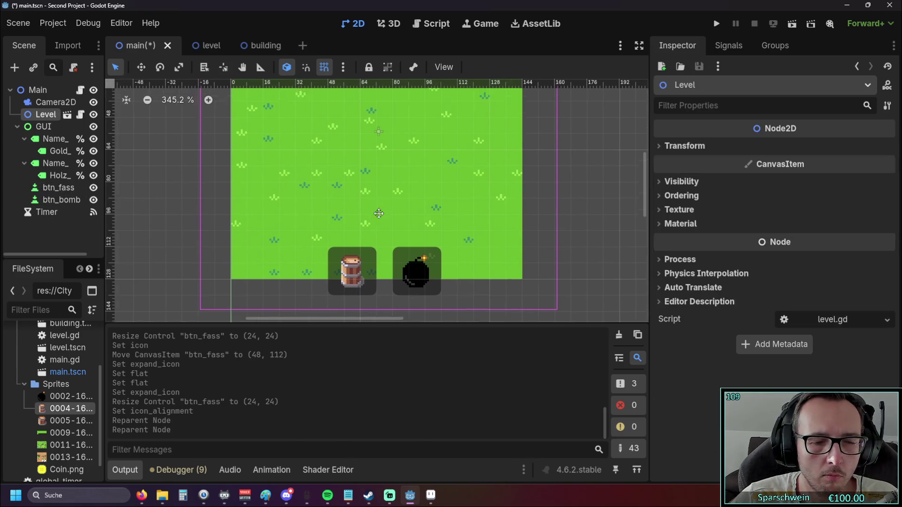
left_click(401, 255)
left_click(426, 264)
left_click(408, 264)
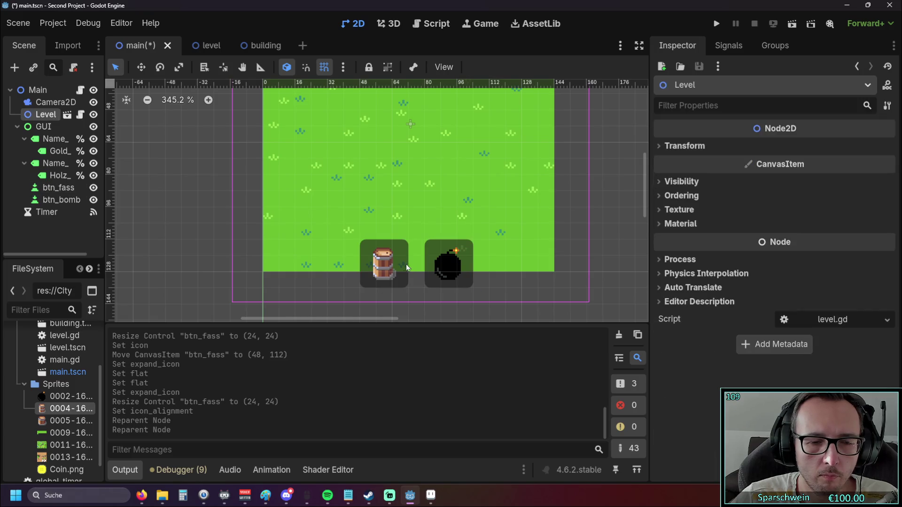
left_click(403, 268)
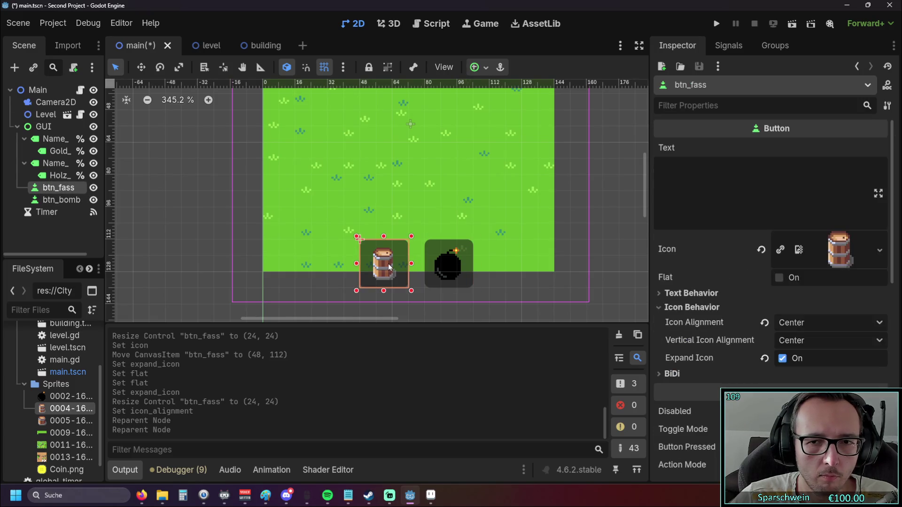
Step: Inspect the Level and Main nodes and open main.gd in the script editor
left_click(401, 204)
scroll(402, 202, "up", 1)
scroll(401, 203, "down", 1)
left_click(430, 244)
left_click(384, 188)
left_click(37, 90)
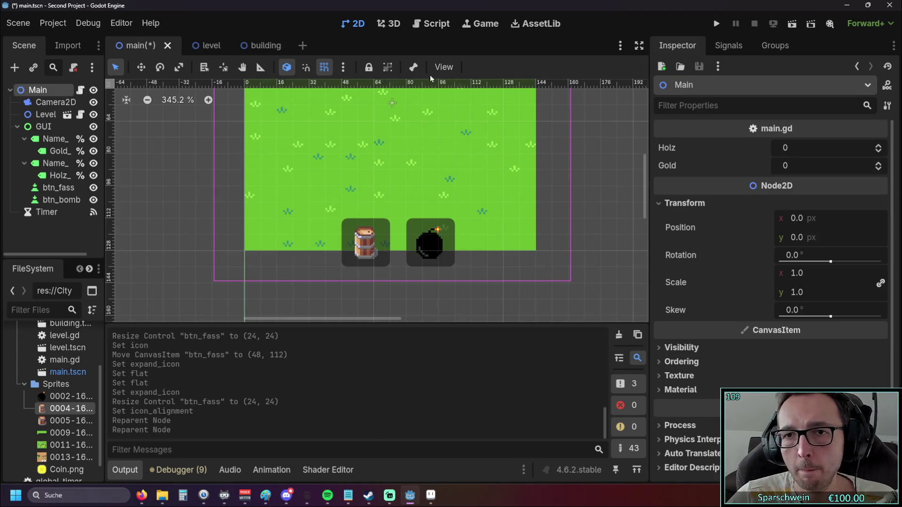
left_click(437, 24)
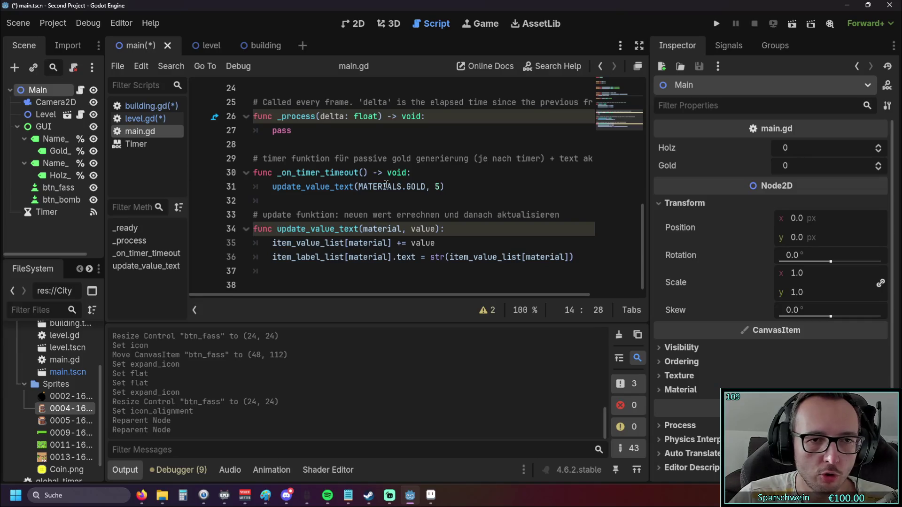
Step: Select btn_fass and list its signals, such as pressed and toggled
scroll(388, 186, "down", 8)
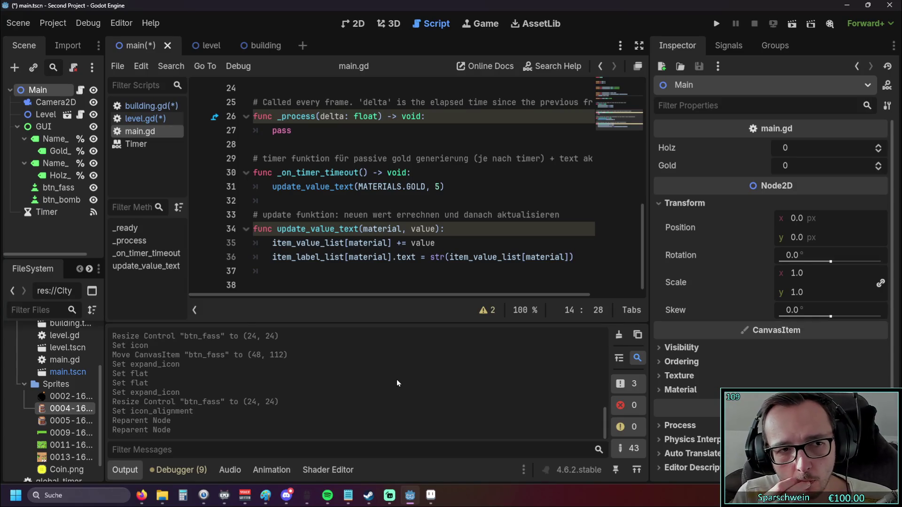
left_click(58, 188)
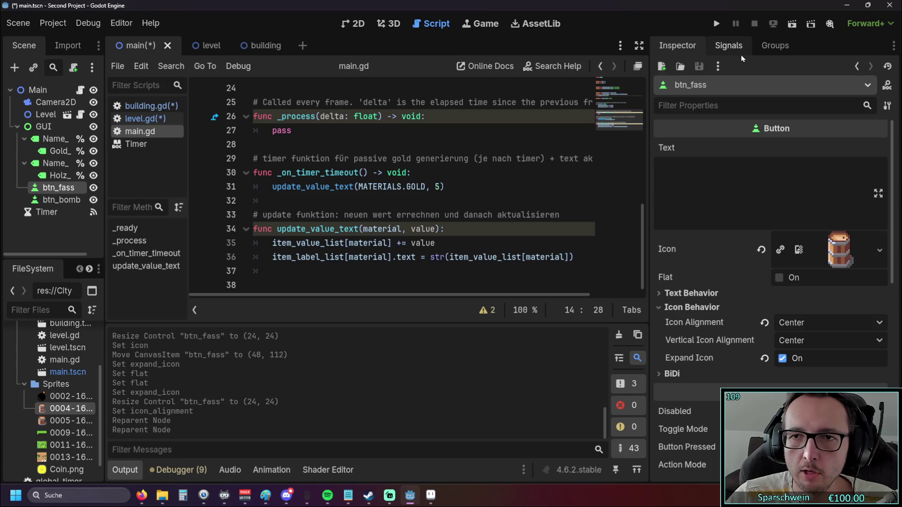
left_click(728, 45)
mouse_move(704, 237)
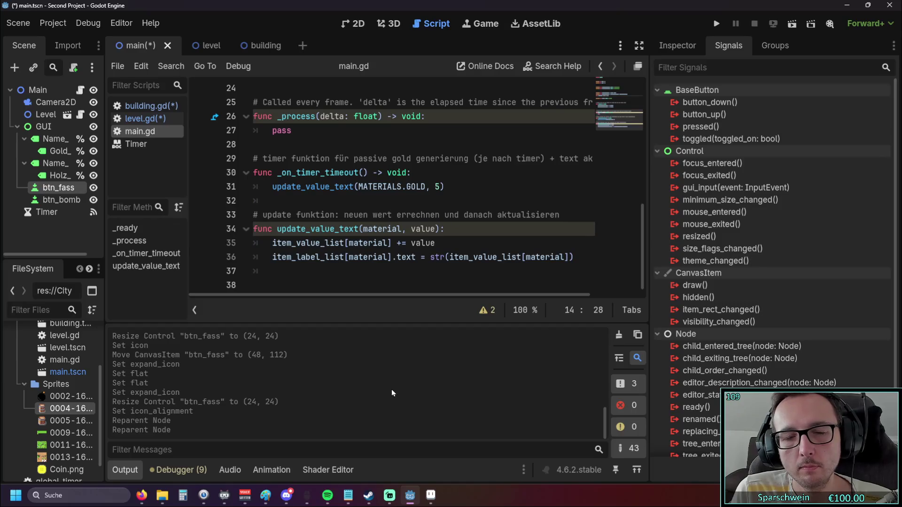
Step: Open level.gd and scroll to the '# --- LINKSKLICK: BAUEN ---' building section
mouse_move(209, 47)
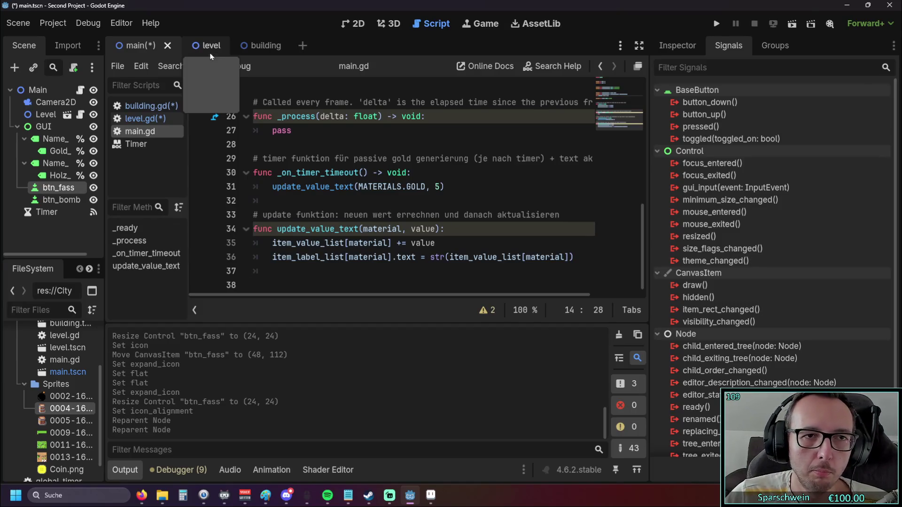
left_click(152, 118)
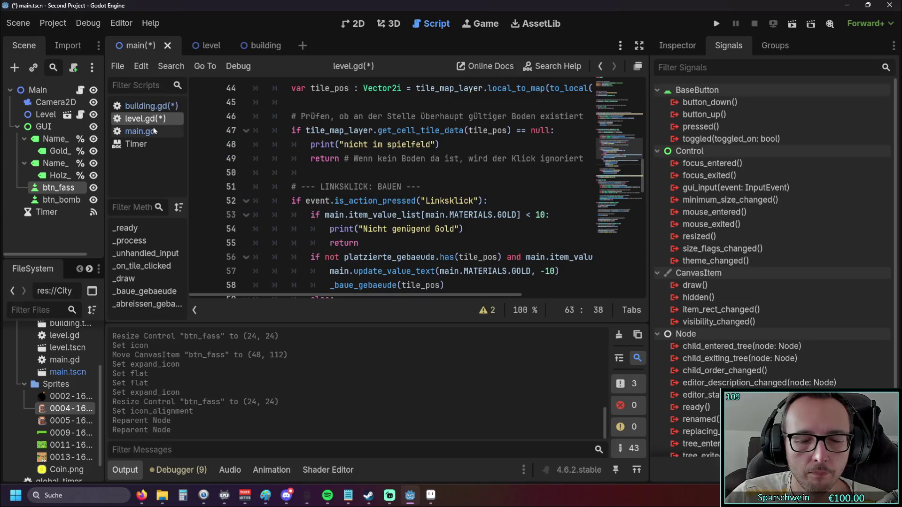
scroll(469, 170, "down", 1)
scroll(468, 170, "down", 1)
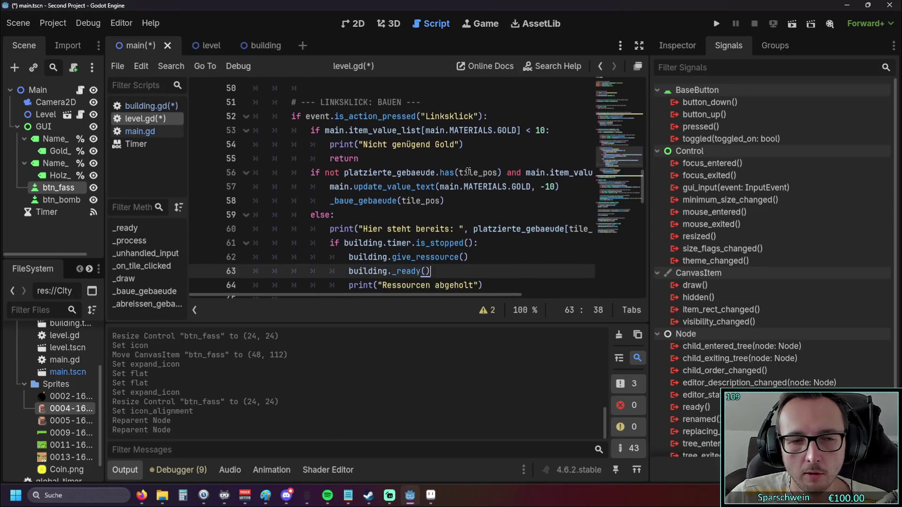
scroll(470, 171, "down", 3)
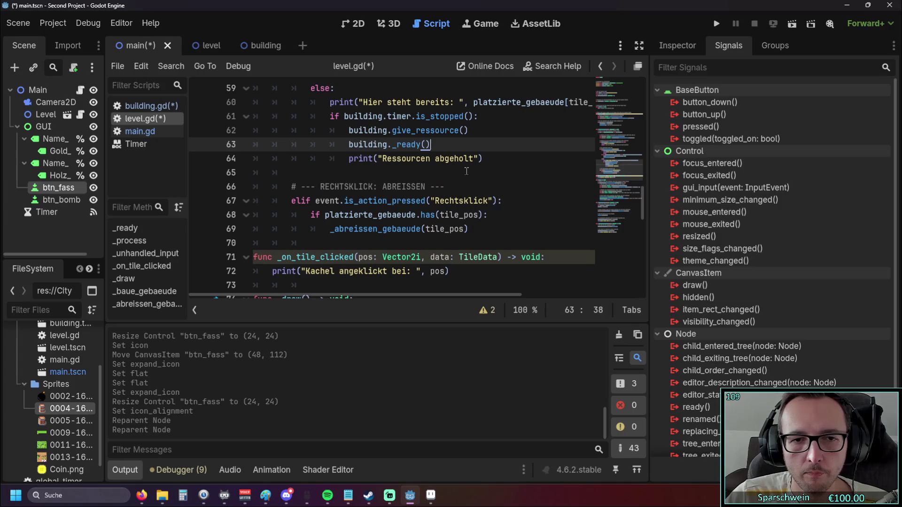
scroll(507, 174, "up", 1)
scroll(506, 175, "up", 1)
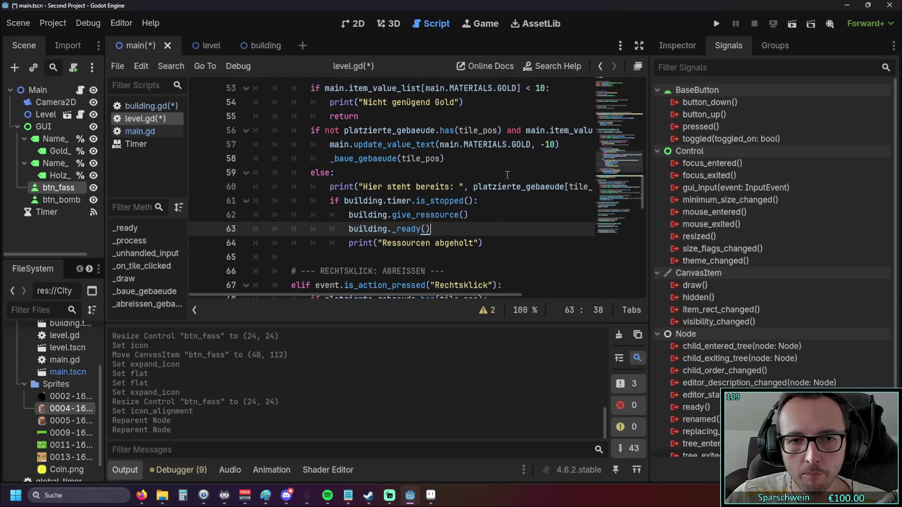
mouse_move(378, 298)
left_mouse_down()
mouse_move(411, 297)
mouse_move(359, 295)
left_mouse_up()
scroll(478, 225, "up", 1)
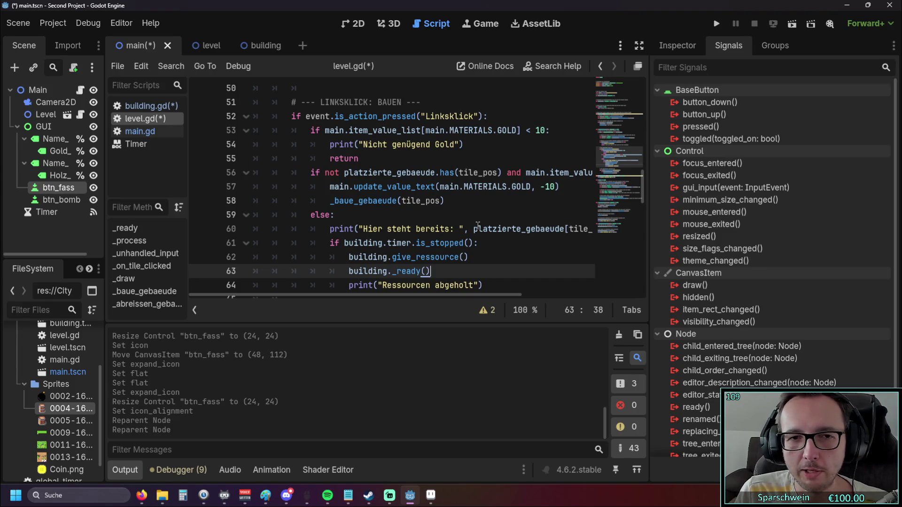
Step: Save and run the game, place two barrels on the grass, collect from one, then close it
left_click(717, 23)
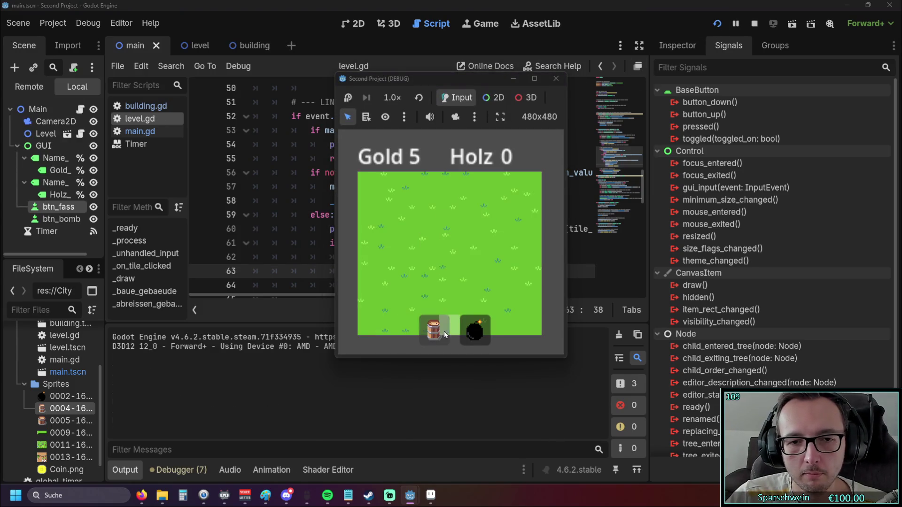
left_click(433, 334)
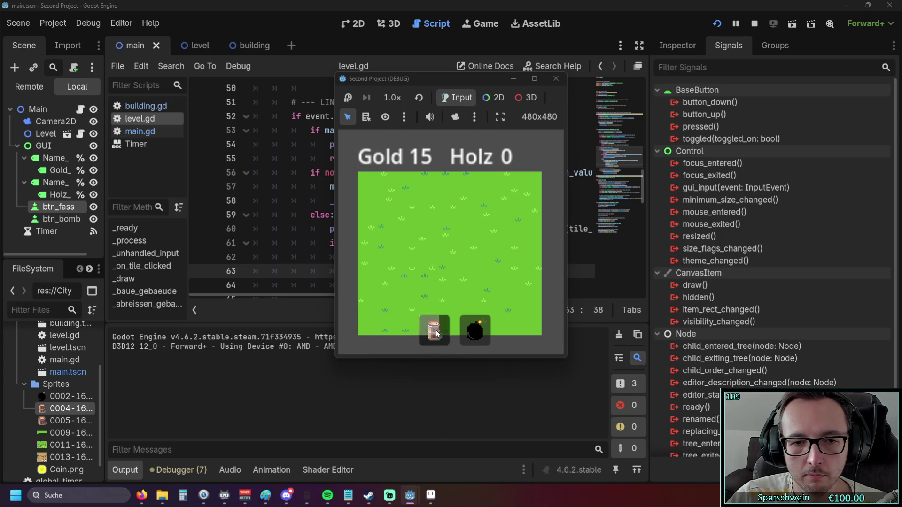
left_click(426, 240)
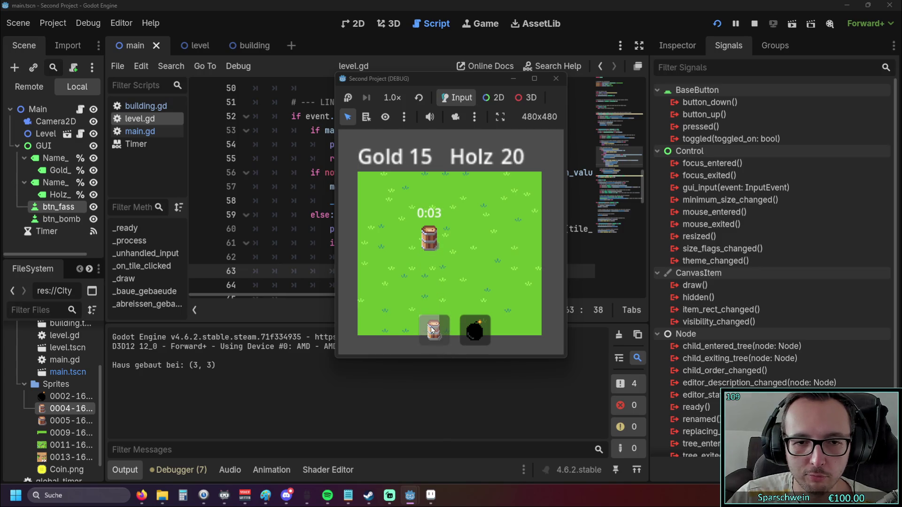
left_click(452, 242)
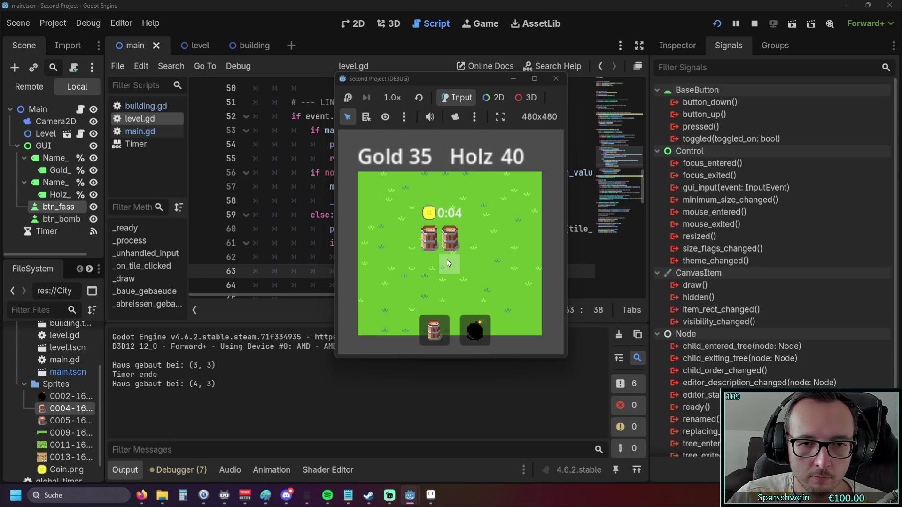
left_click(433, 244)
left_click(433, 244)
left_click(432, 244)
left_click(433, 243)
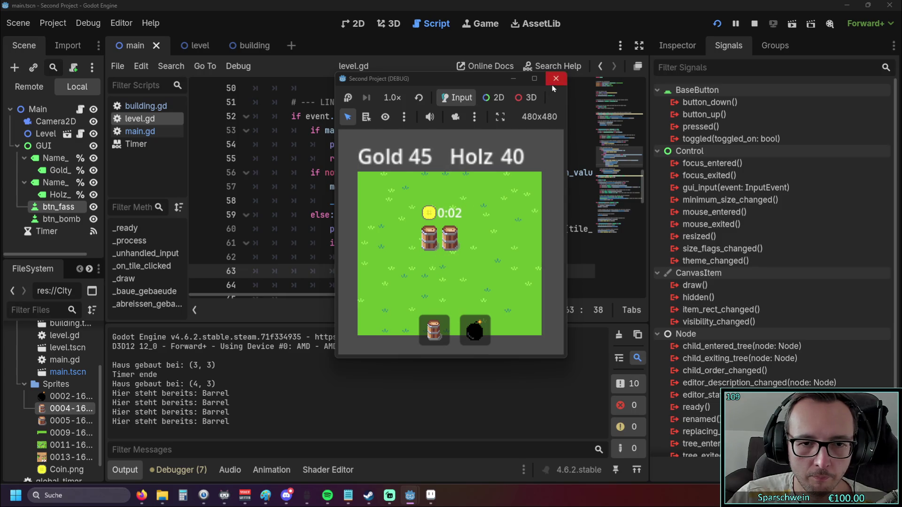
left_click(556, 78)
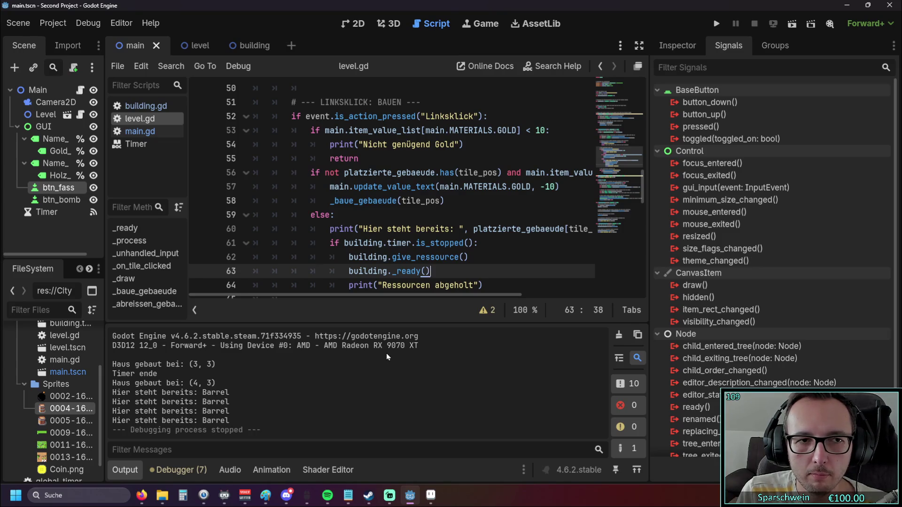
scroll(376, 270, "down", 7)
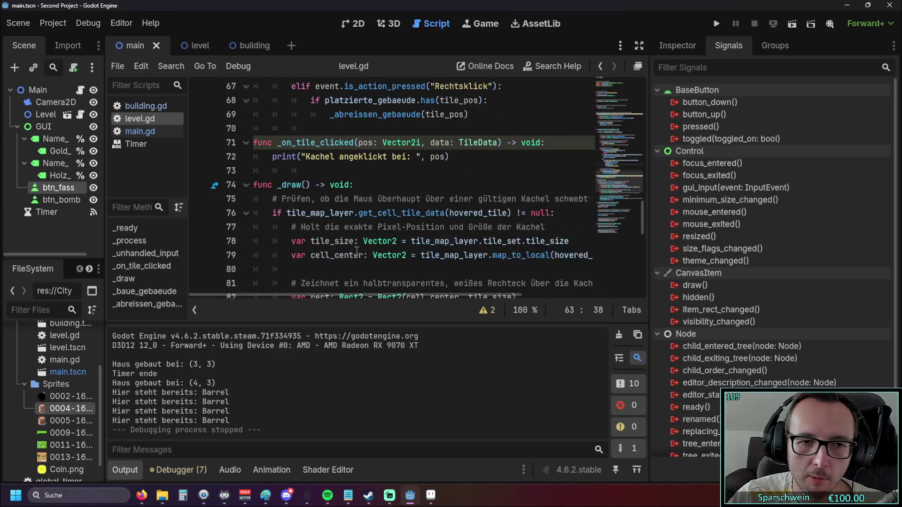
Step: Review level.gd and highlight building.timer on line 61
scroll(376, 245, "up", 7)
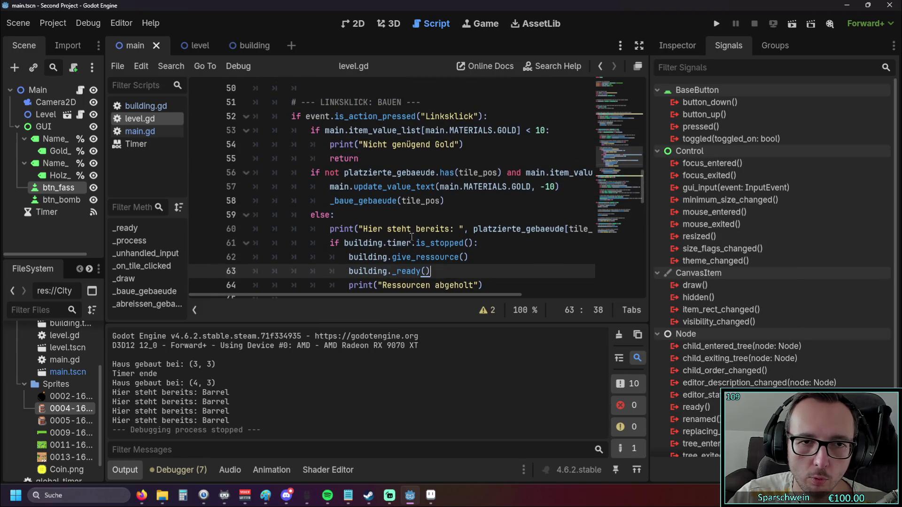
scroll(412, 237, "down", 1)
left_click_drag(344, 200, 412, 200)
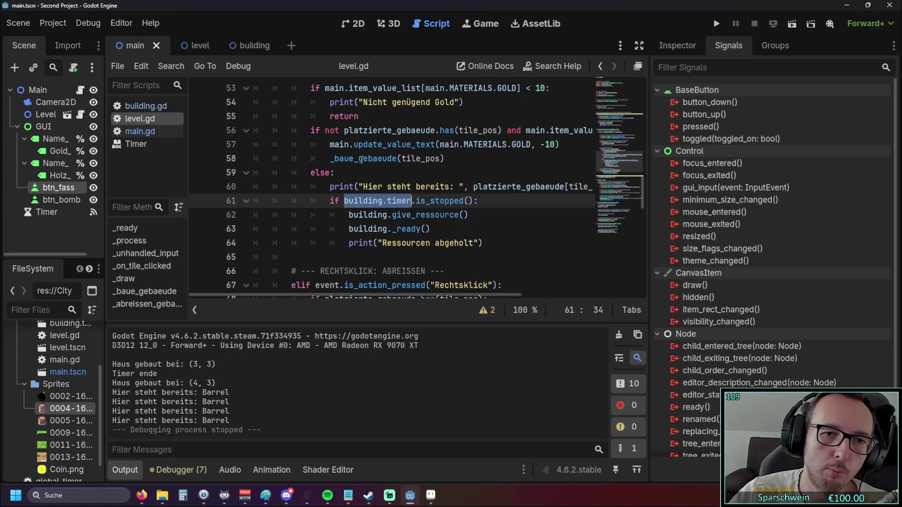
Step: Highlight BARREL.instantiate() on line 92, then switch to main.gd
scroll(345, 156, "down", 7)
scroll(345, 156, "down", 5)
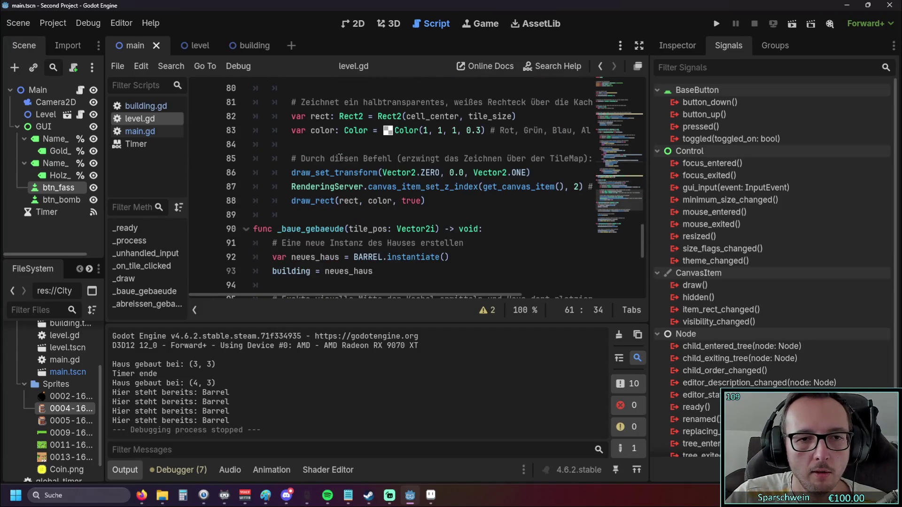
scroll(381, 180, "up", 2)
scroll(381, 180, "up", 1)
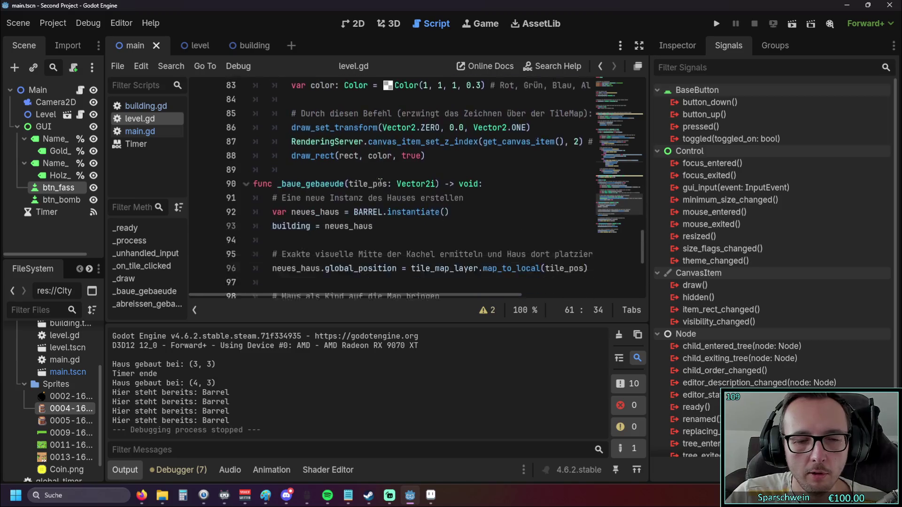
scroll(371, 178, "down", 2)
left_click_drag(355, 175, 449, 174)
left_click(449, 188)
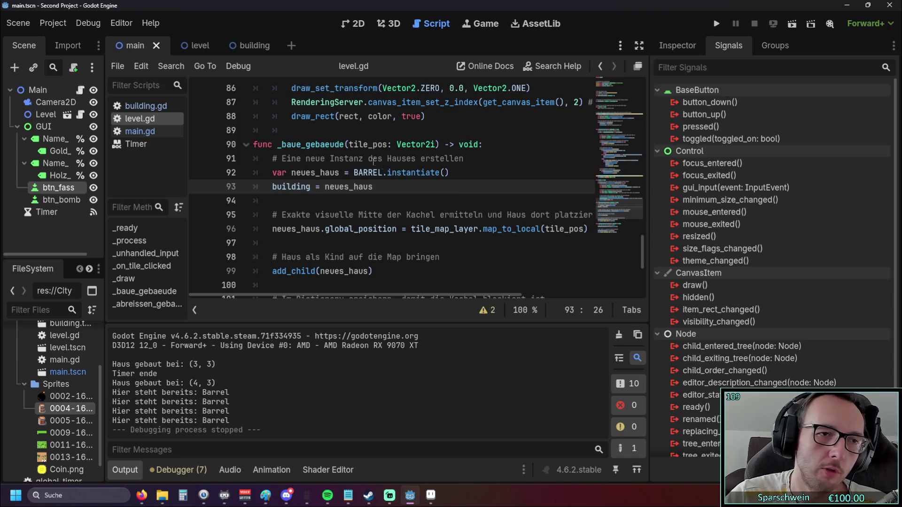
left_click(132, 135)
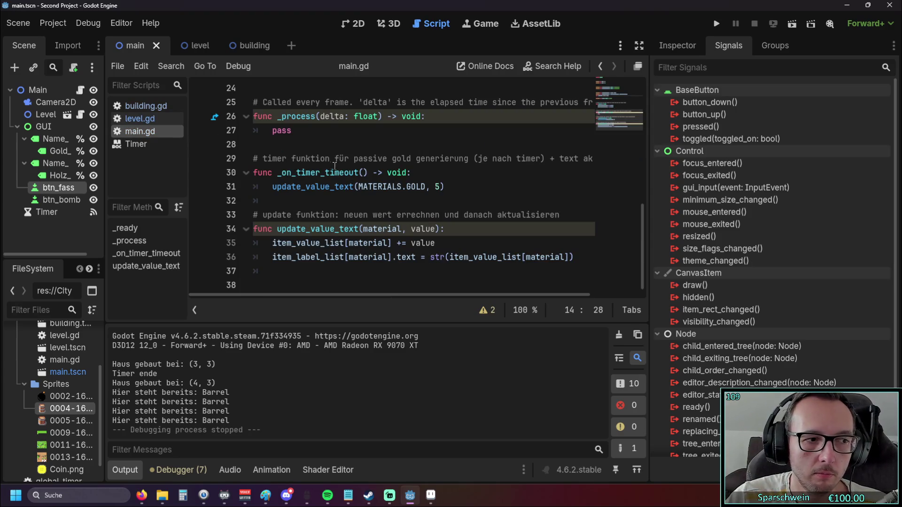
scroll(518, 226, "up", 4)
scroll(518, 226, "up", 4)
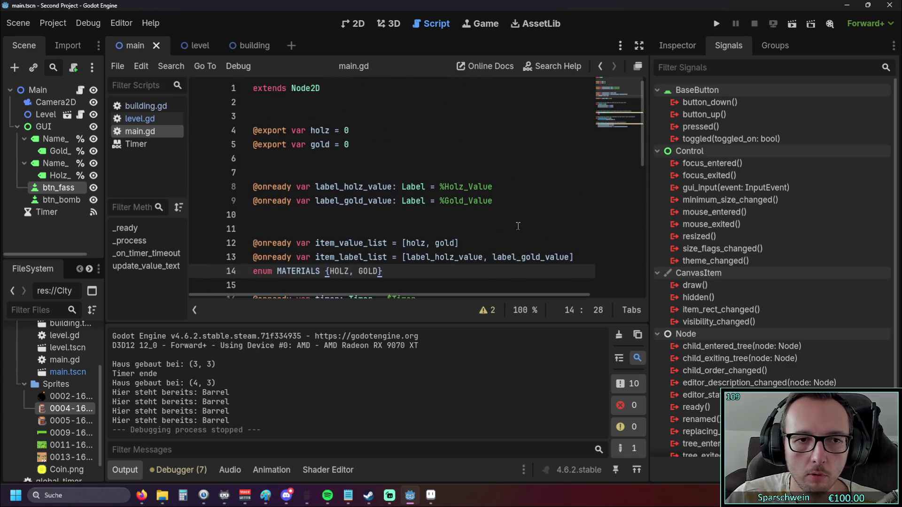
scroll(506, 217, "down", 2)
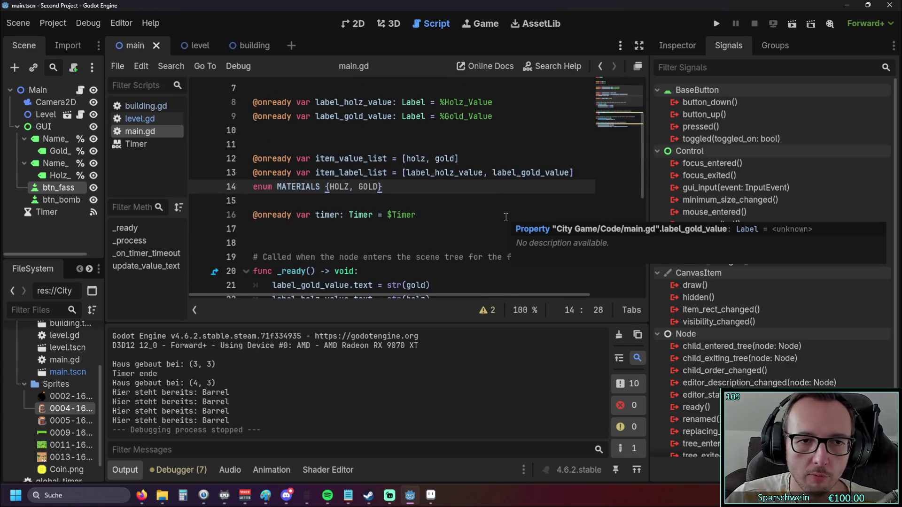
scroll(506, 217, "up", 1)
scroll(506, 217, "up", 1)
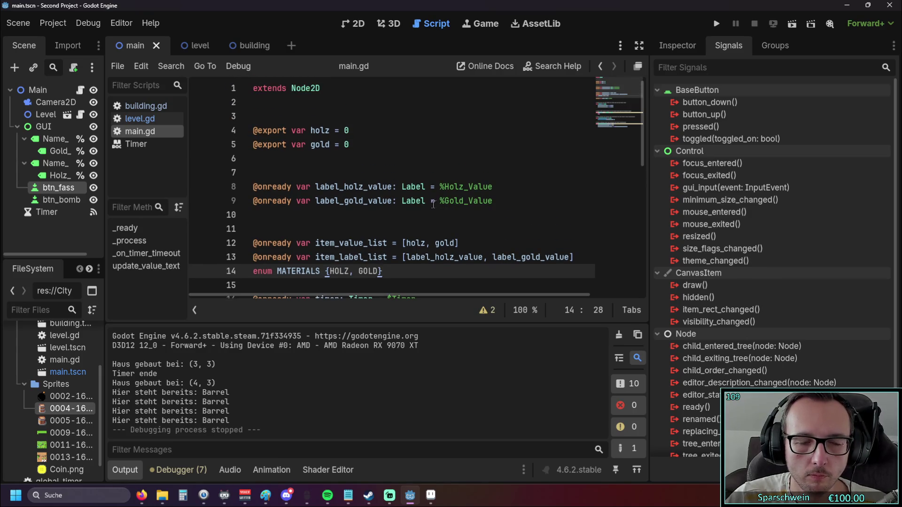
scroll(430, 204, "down", 1)
scroll(427, 205, "up", 1)
mouse_move(426, 205)
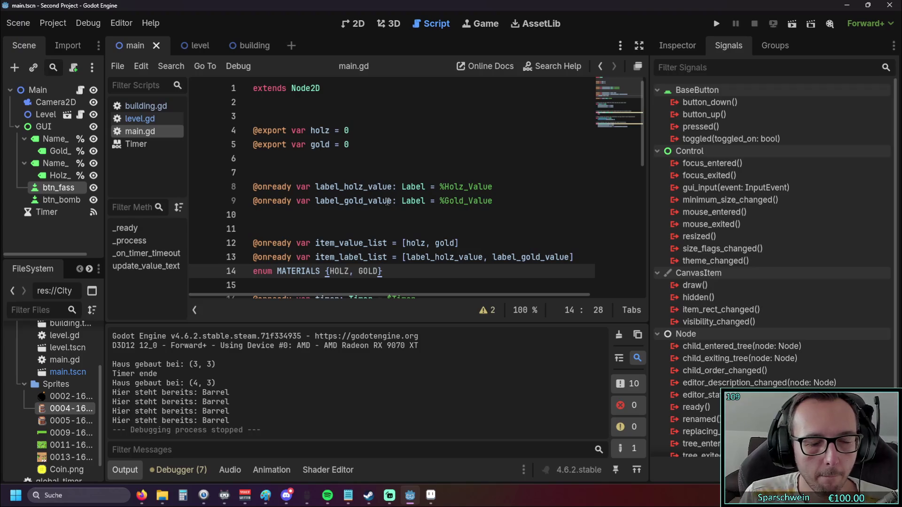
scroll(389, 202, "down", 3)
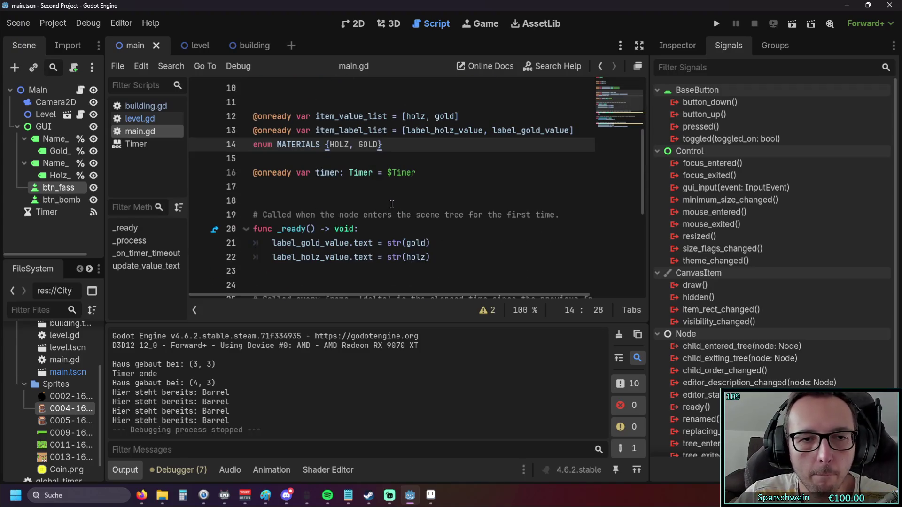
key("Return")
left_click(422, 187)
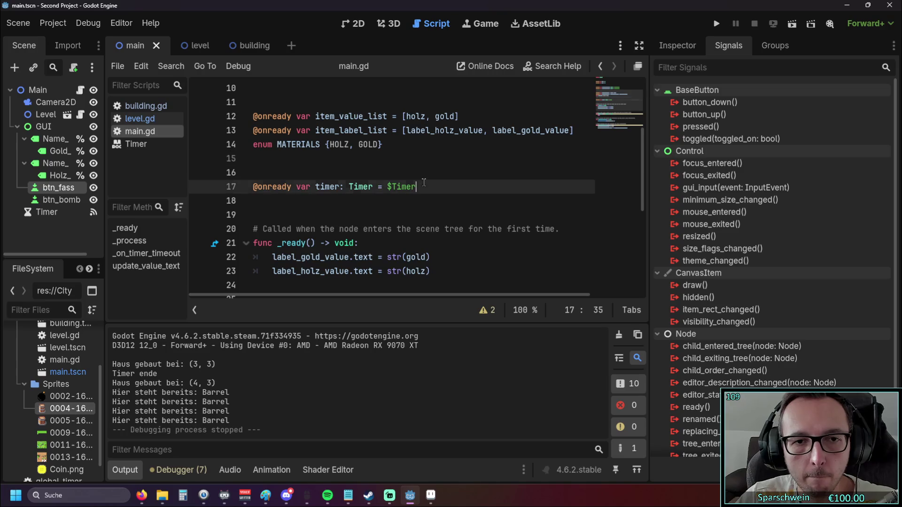
key("Return")
key("Return")
key("Return")
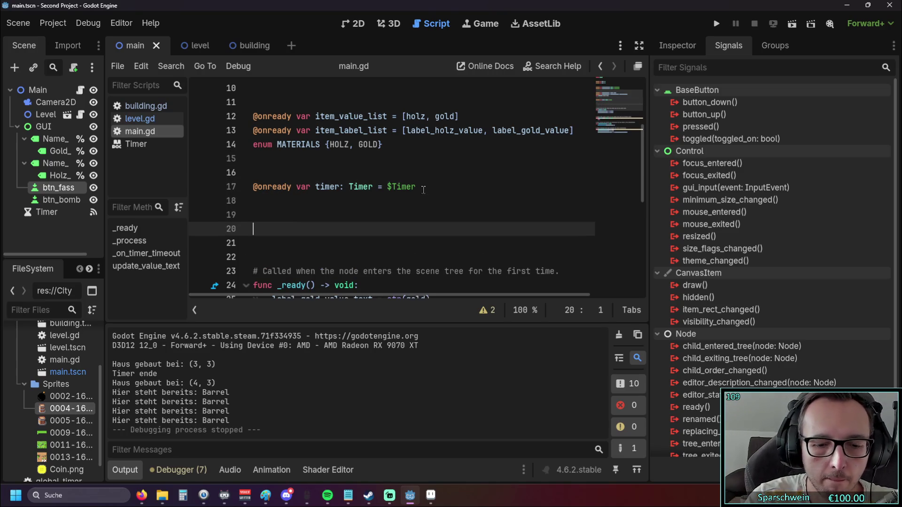
type("@onready var building_type =")
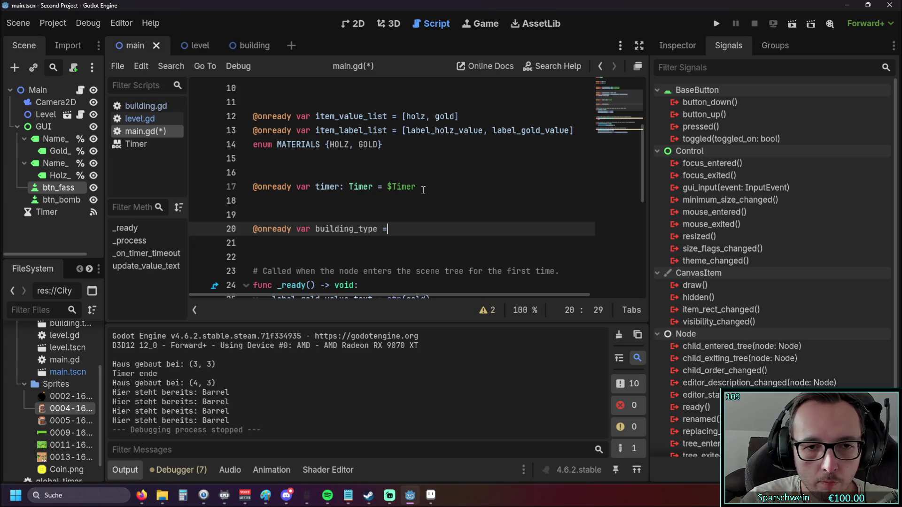
type(" \"\"")
left_click(419, 200)
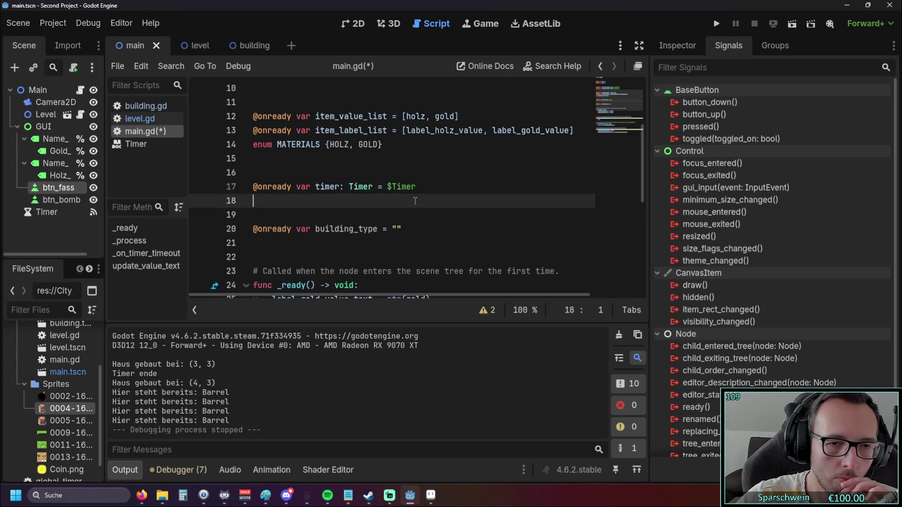
left_click(405, 229)
left_click(442, 248)
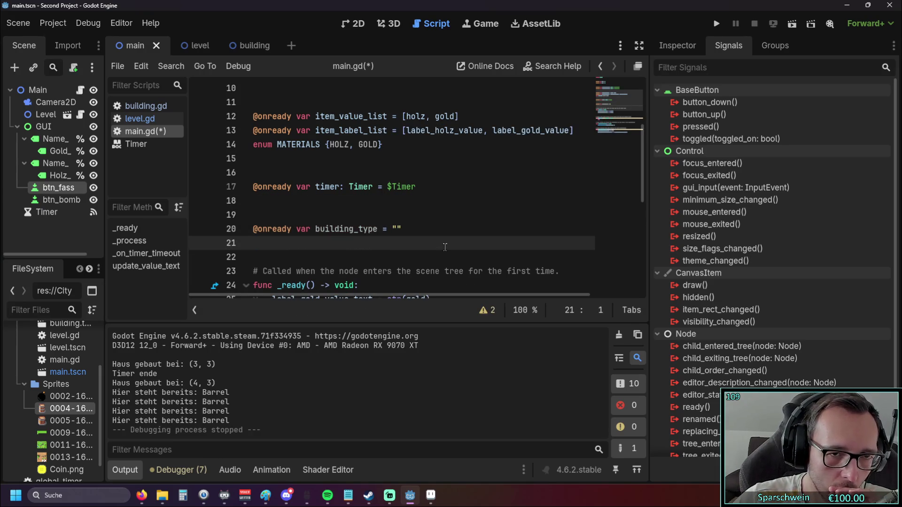
scroll(410, 197, "down", 1)
Step: After trying None and none values, restore building_type's initial value to an empty string
left_click_drag(405, 187, 393, 187)
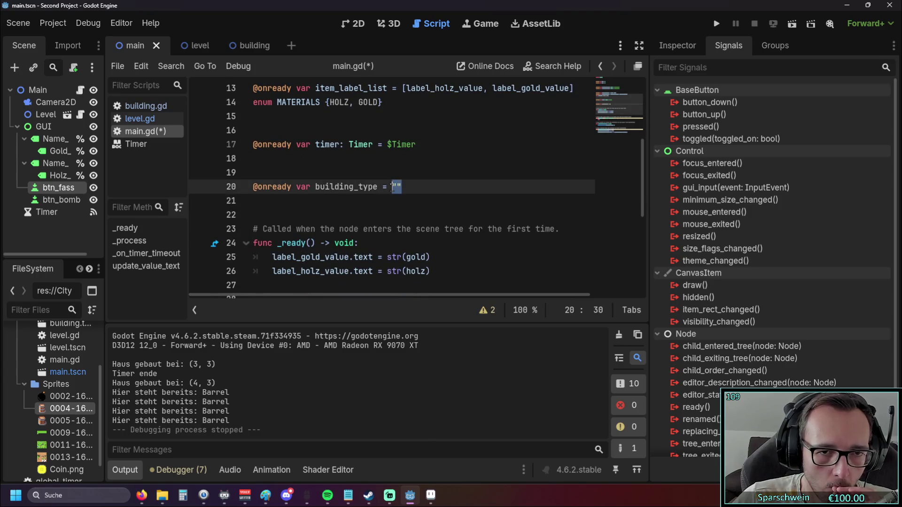
type("None")
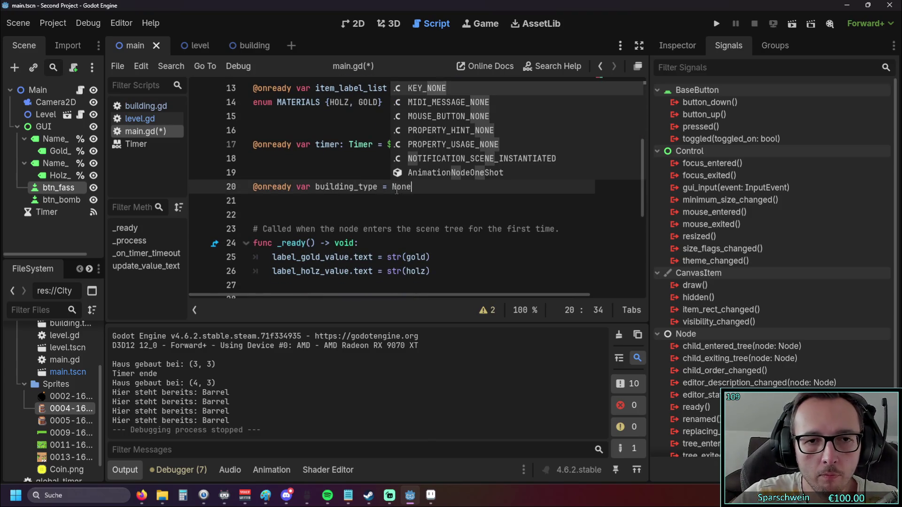
key("BackSpace")
key("BackSpace")
key("BackSpace")
type("none")
scroll(392, 220, "up", 1)
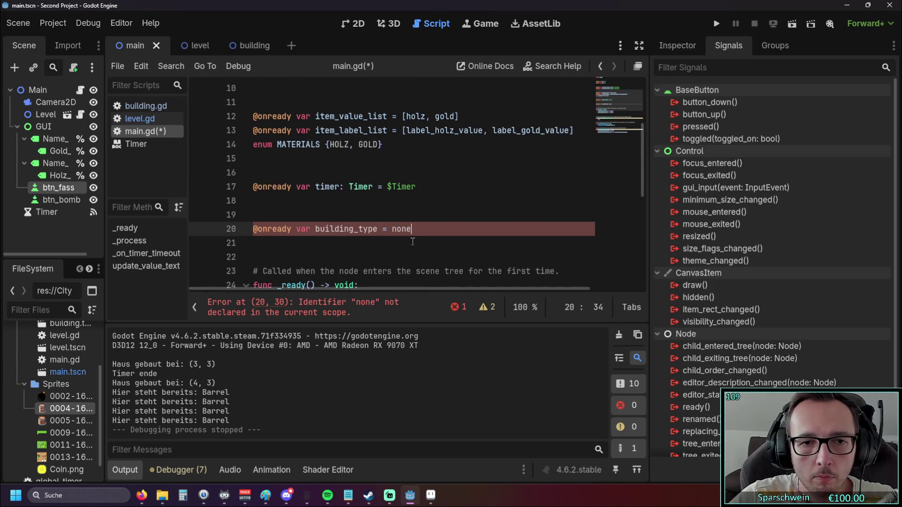
key("BackSpace")
key("BackSpace")
key("BackSpace")
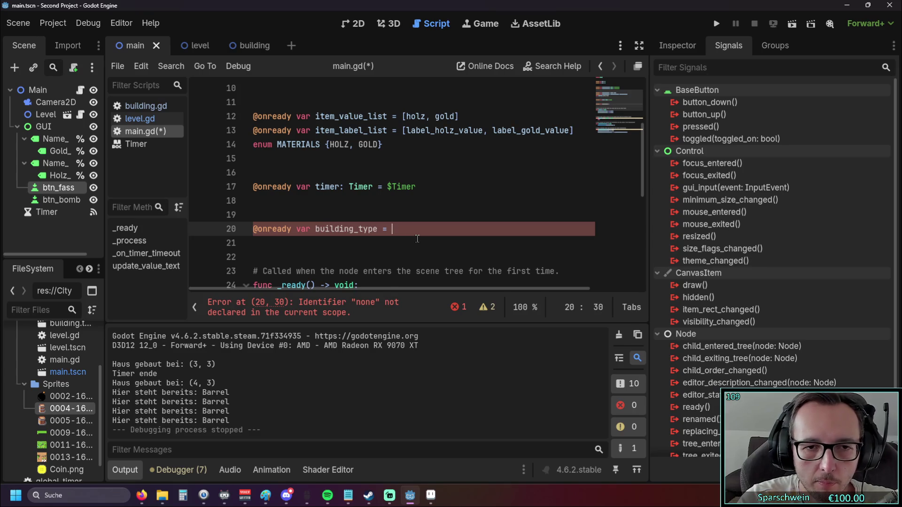
type("none")
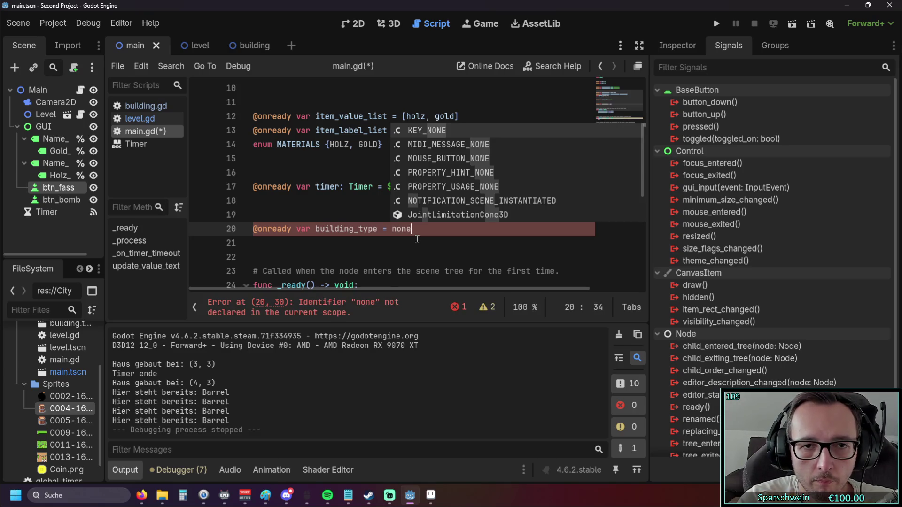
key("Return")
key("BackSpace")
key("BackSpace")
key("BackSpace")
key("BackSpace")
type("\"\"")
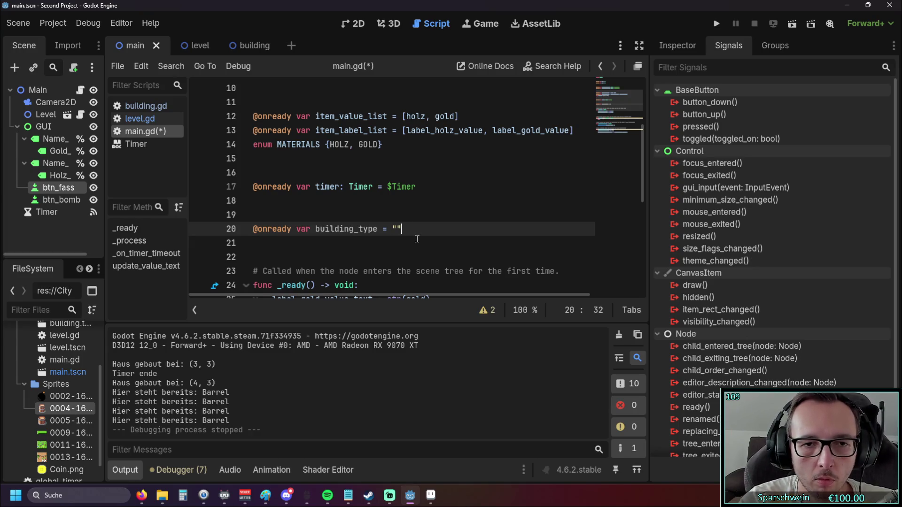
left_click(417, 240)
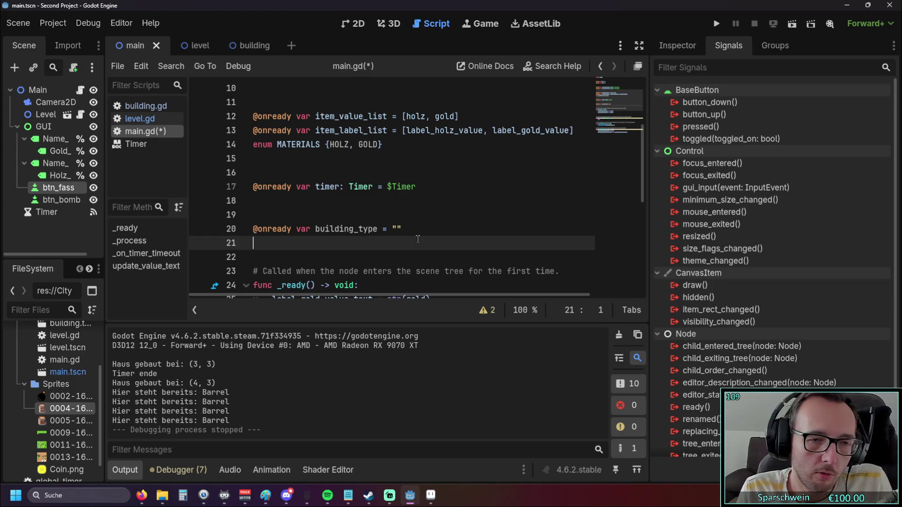
Step: Switch the script editor to building.gd to view its give_ressource function
left_click(143, 104)
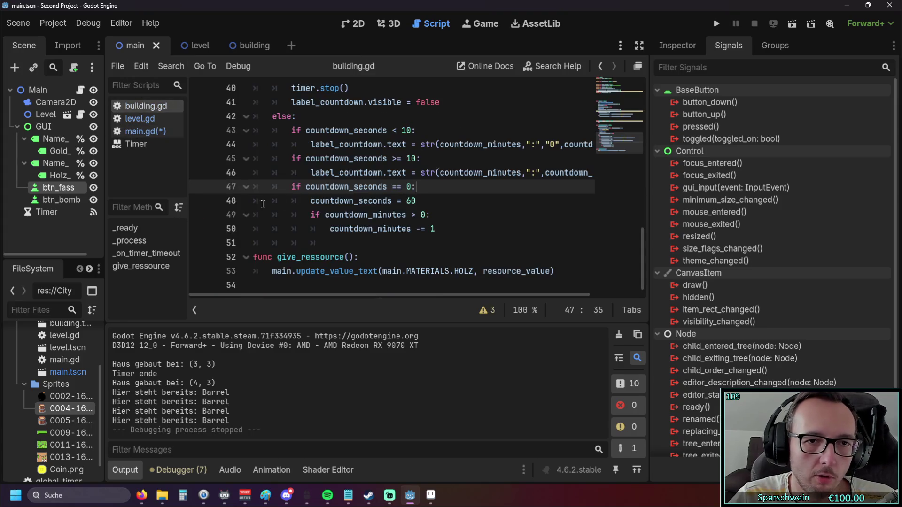
left_click_drag(278, 256, 553, 273)
left_click(572, 275)
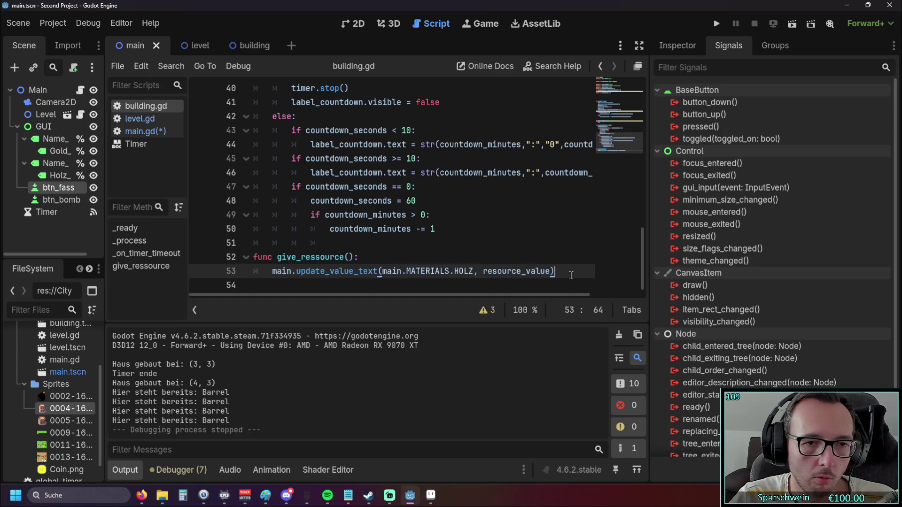
scroll(409, 244, "up", 7)
scroll(409, 244, "down", 7)
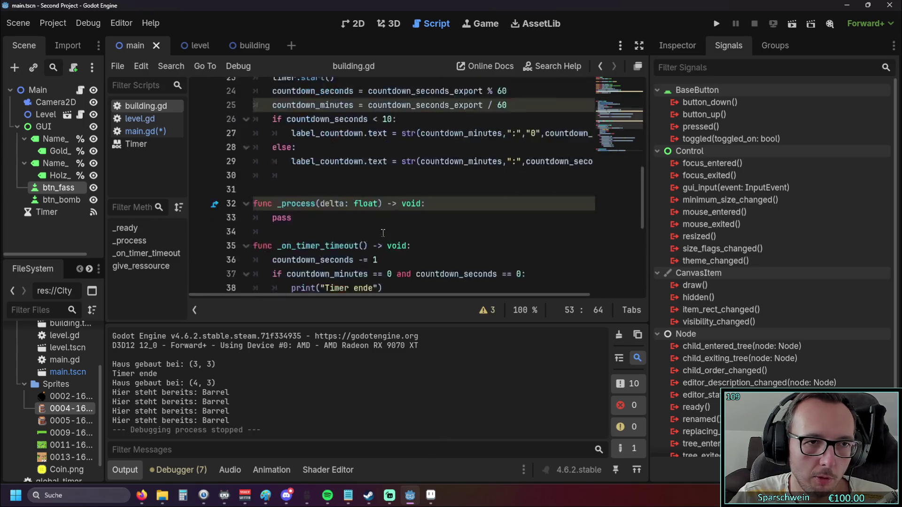
left_click_drag(276, 271, 555, 272)
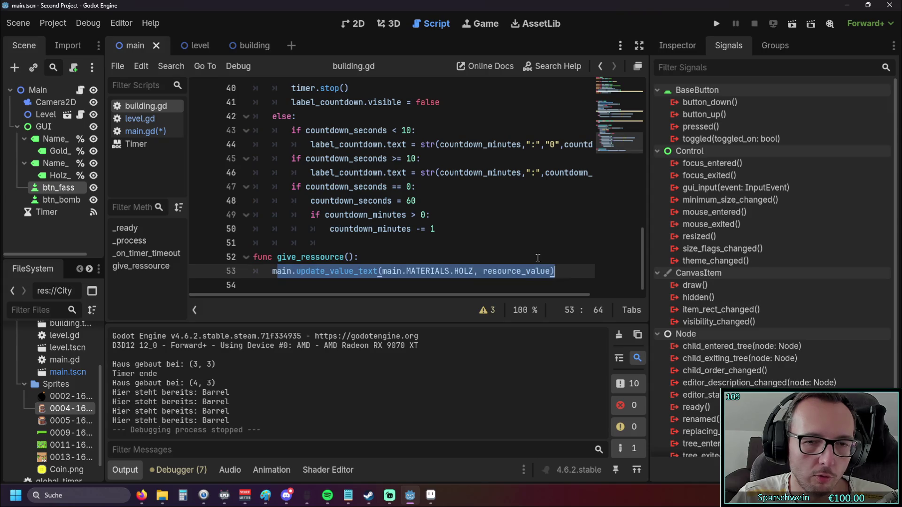
scroll(363, 187, "up", 2)
scroll(363, 186, "up", 9)
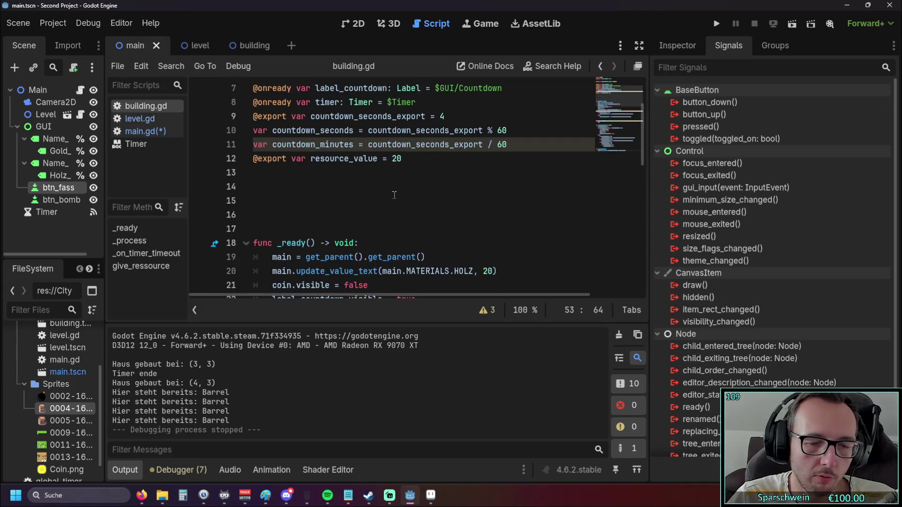
scroll(397, 202, "down", 10)
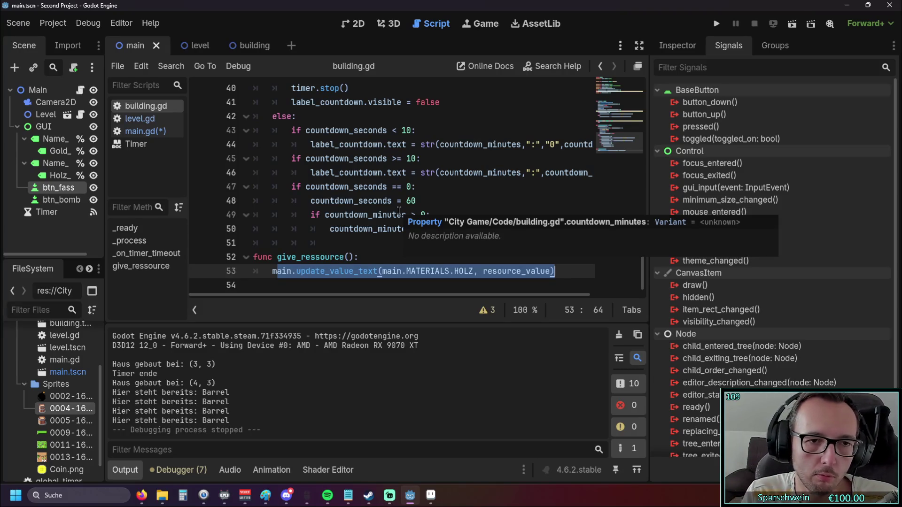
left_click(399, 212, "ctrl")
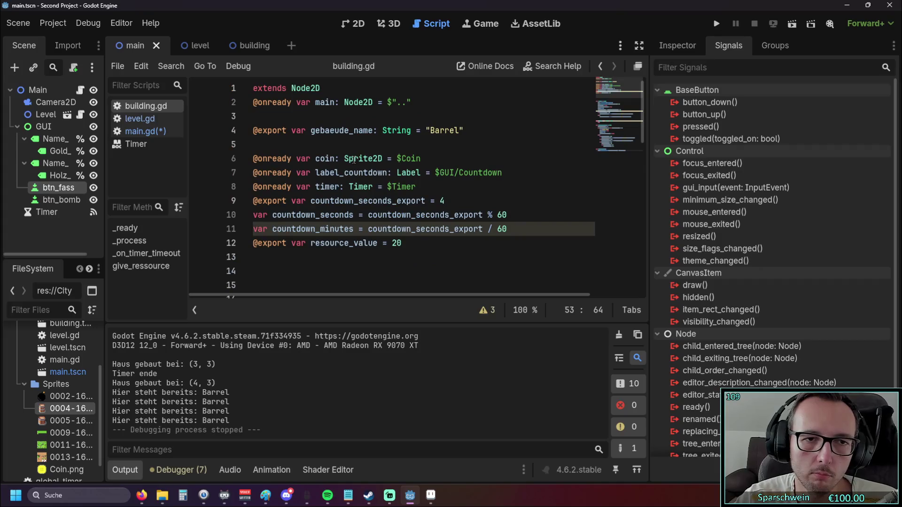
Step: Review building.gd's exported Barrel name, then glance at the level scene and return to main
left_click(462, 150)
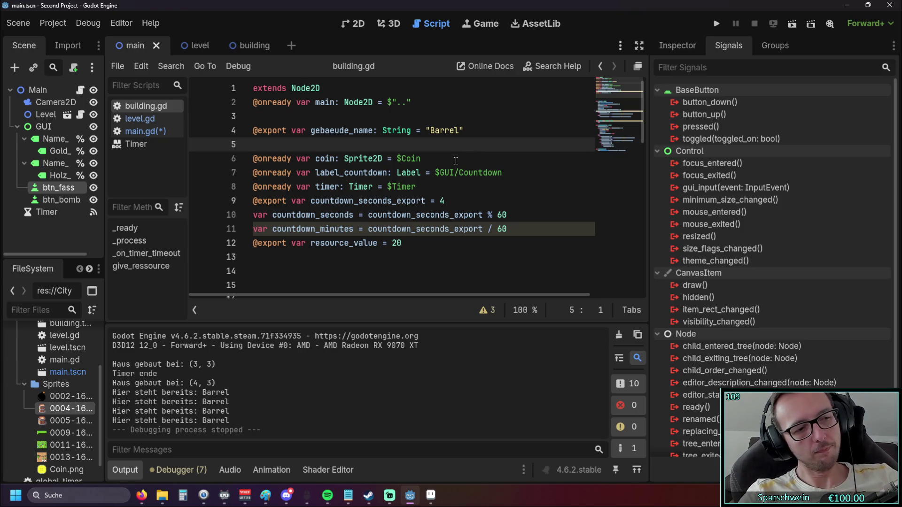
left_click(195, 46)
left_click(121, 46)
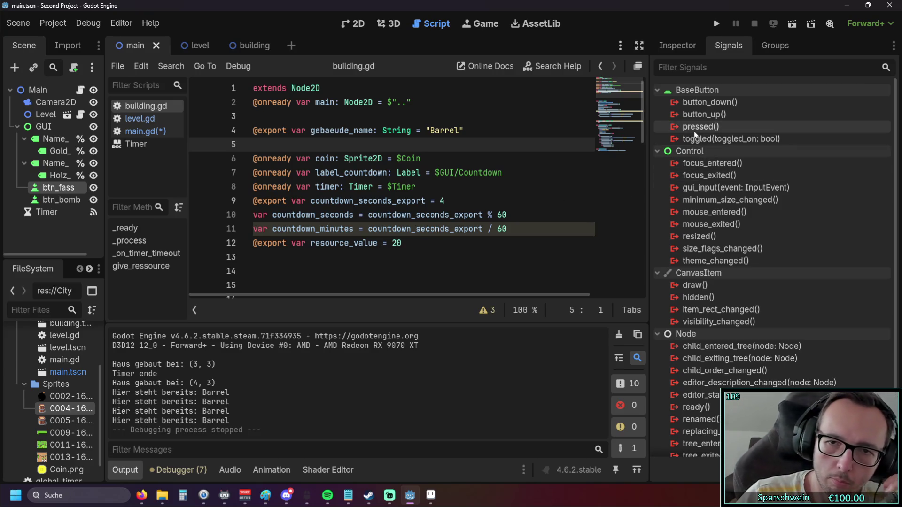
mouse_move(694, 131)
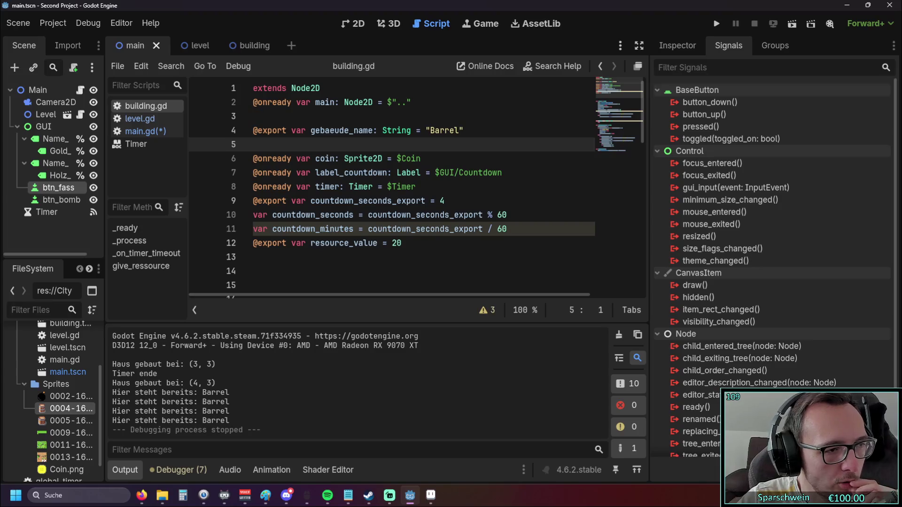
key("alt+Tab")
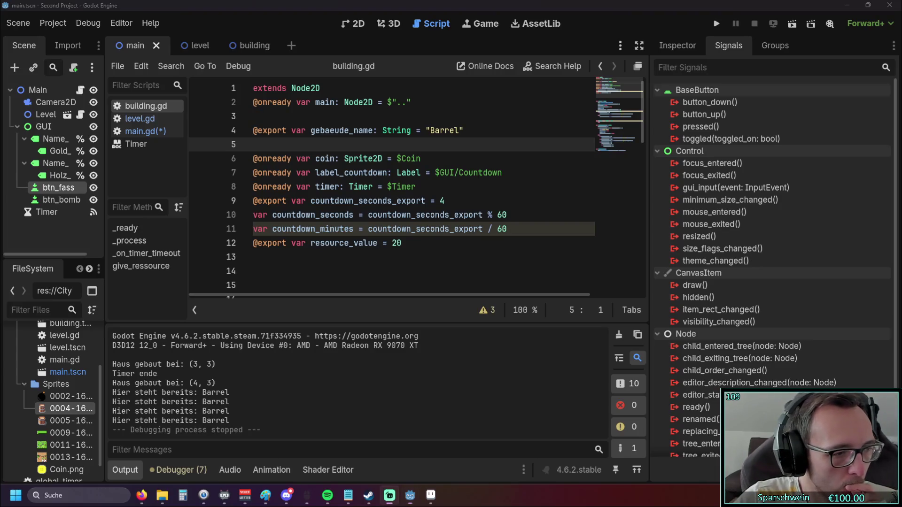
scroll(333, 249, "down", 5)
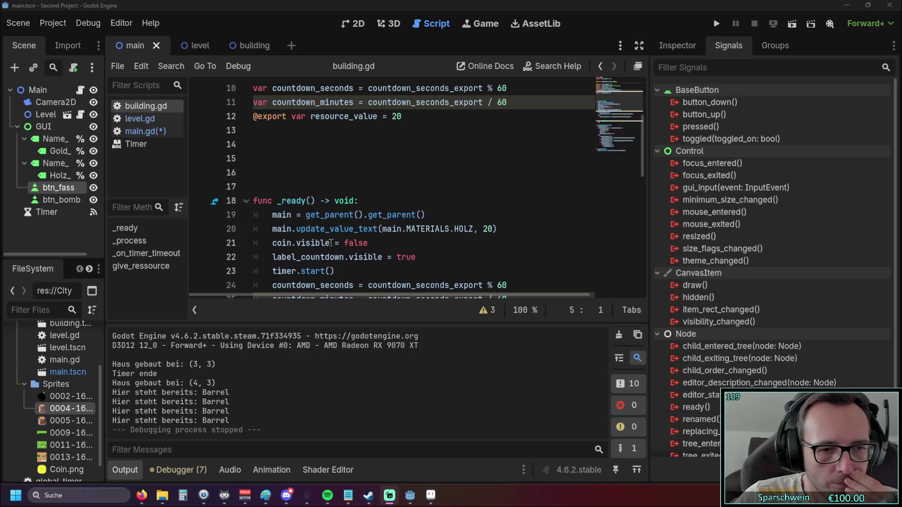
scroll(331, 244, "up", 5)
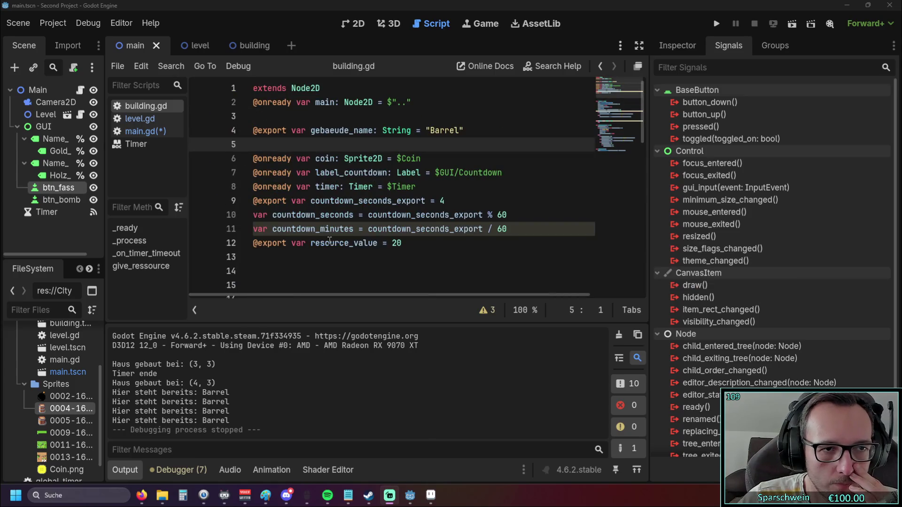
scroll(321, 234, "down", 13)
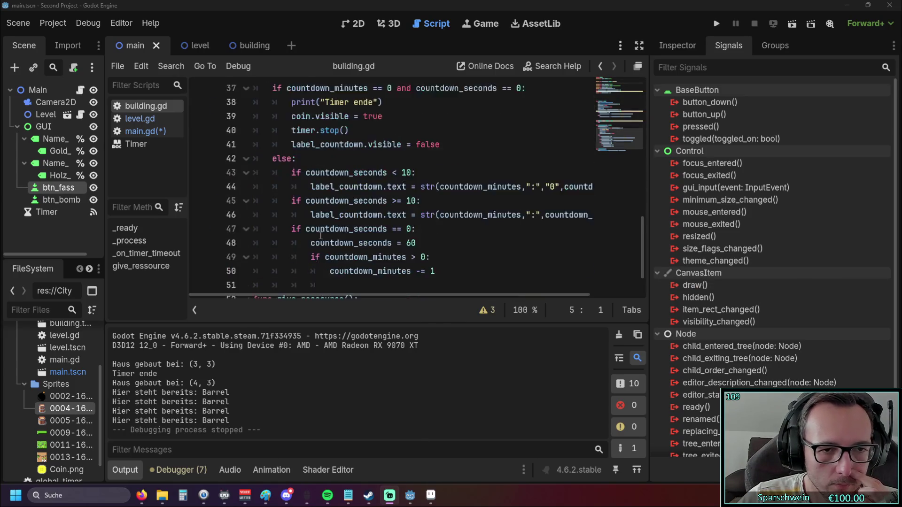
left_click(143, 131)
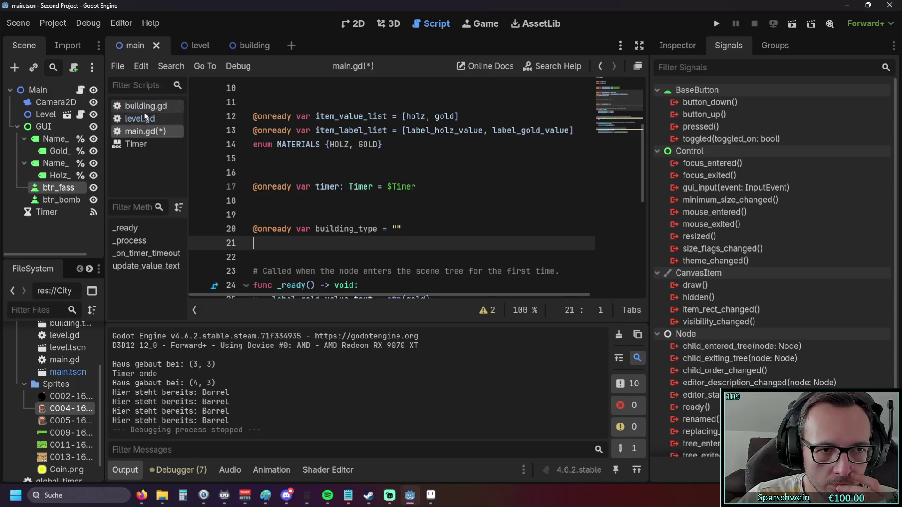
Step: Glance over the level.gd script, then return to main.gd
scroll(353, 205, "down", 1)
scroll(354, 205, "down", 5)
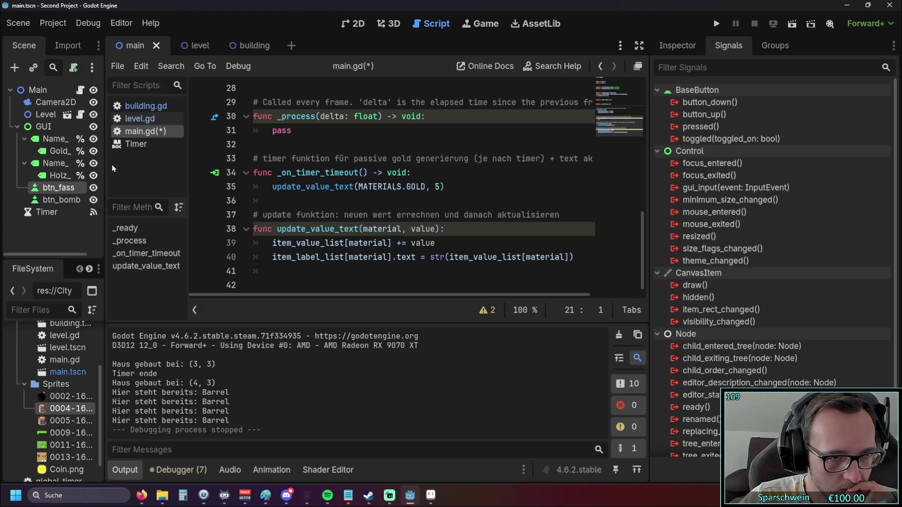
left_click(139, 119)
scroll(356, 196, "up", 2)
scroll(356, 196, "up", 2)
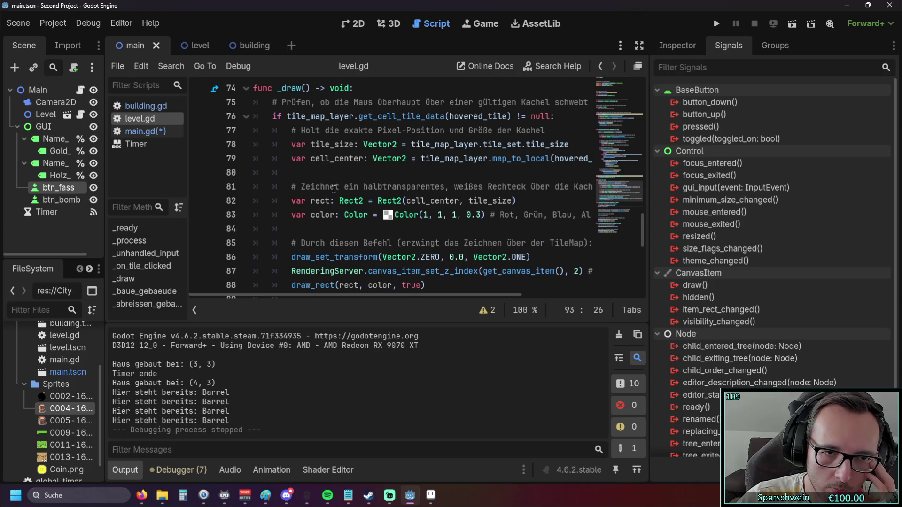
left_click(128, 132)
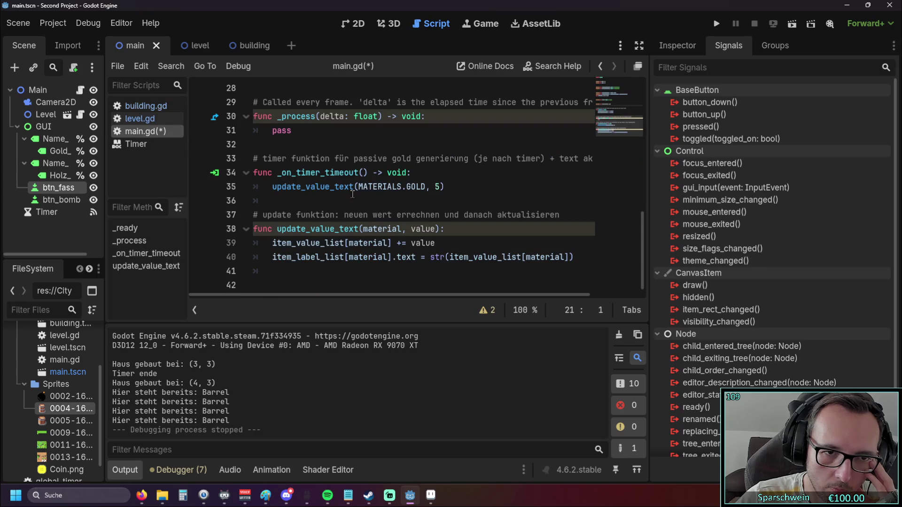
Step: Select the word 'type' in building_type on line 20 of main.gd
scroll(375, 197, "up", 6)
scroll(375, 198, "down", 2)
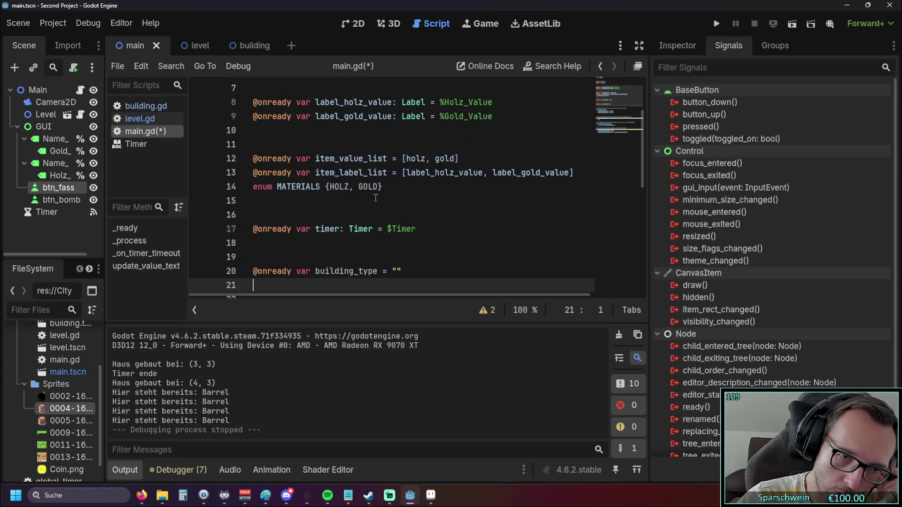
scroll(375, 197, "down", 2)
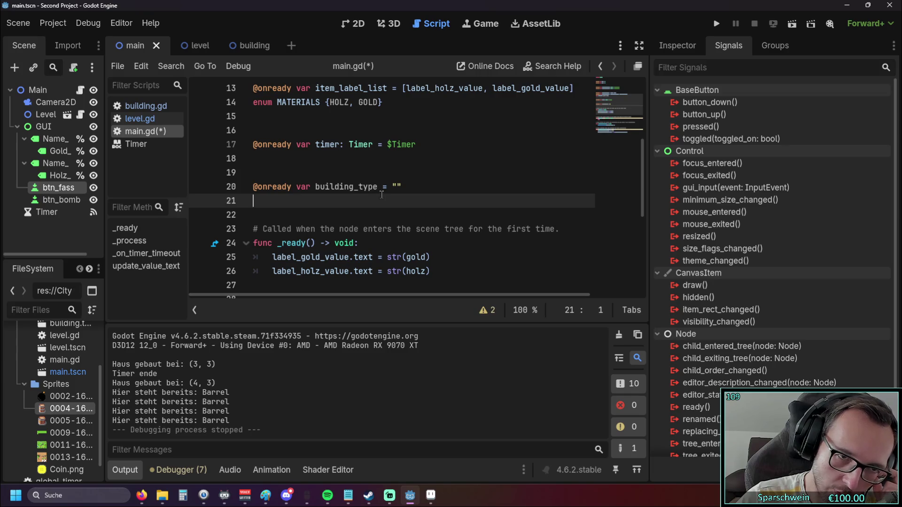
left_click(403, 187)
left_click(360, 187)
left_click_drag(359, 187, 377, 187)
type("sprite")
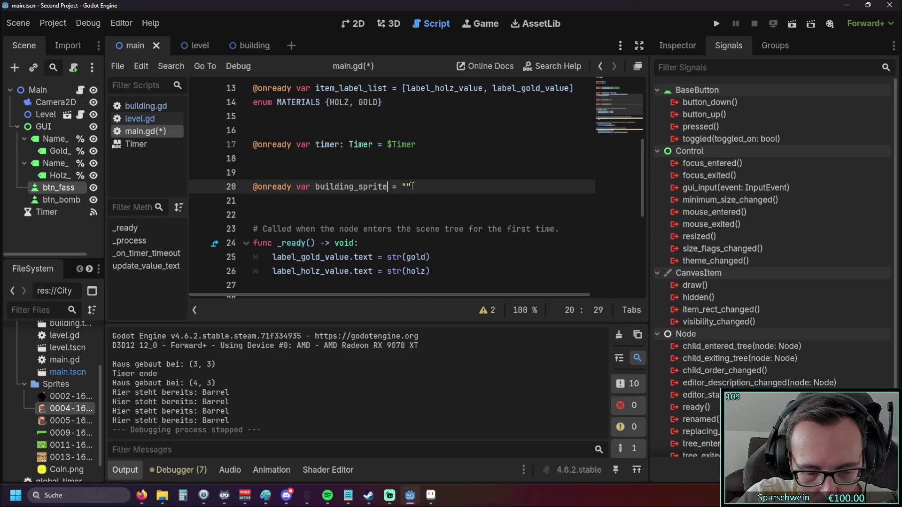
key("BackSpace")
key("BackSpace")
key("BackSpace")
key("ctrl+z")
key("End")
key("Return")
type("@onready var bu")
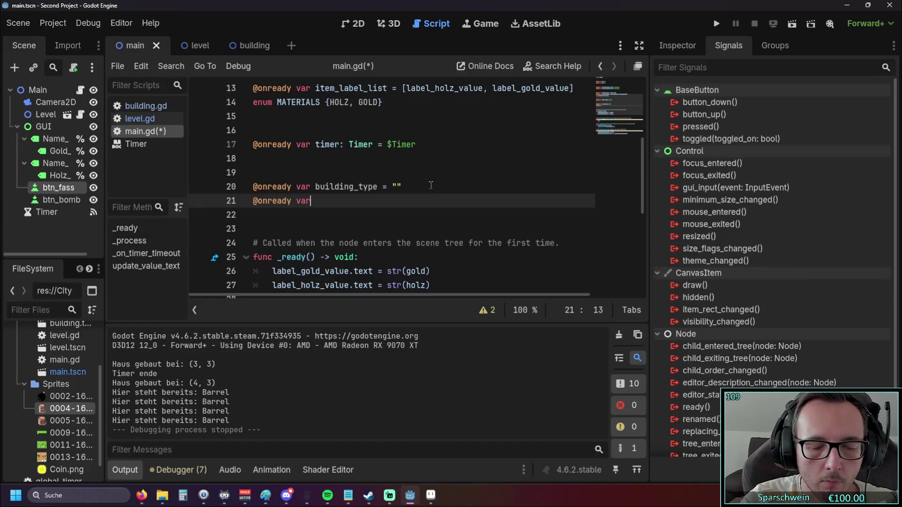
type("ilding")
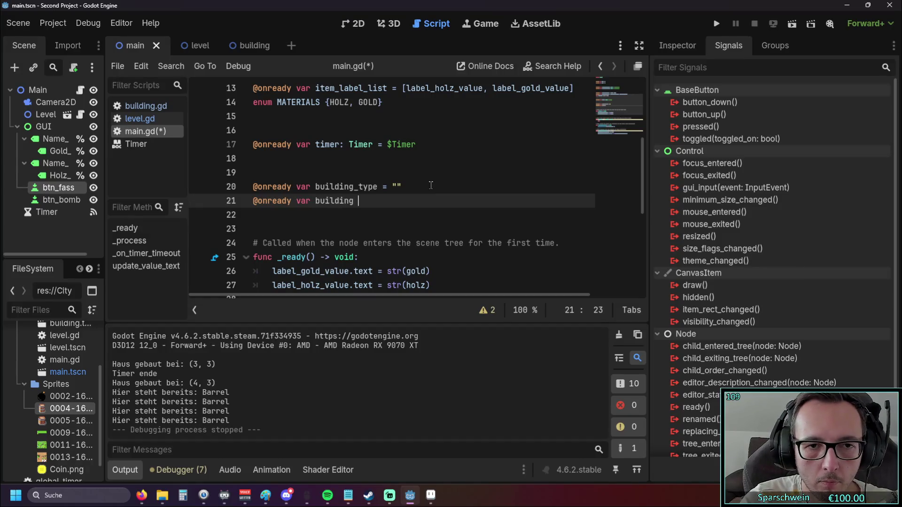
key("BackSpace")
type("_cost ")
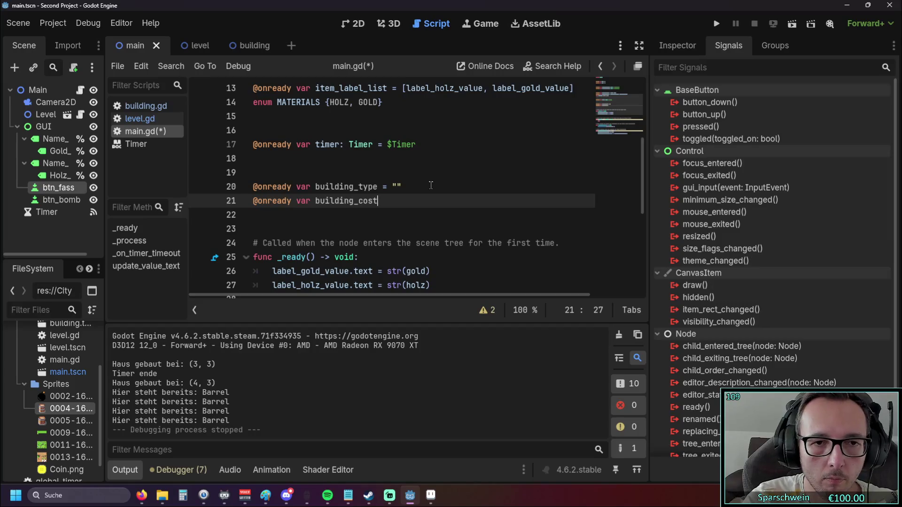
type("_")
key("BackSpace")
type("= \"\"")
key("Return")
type("@")
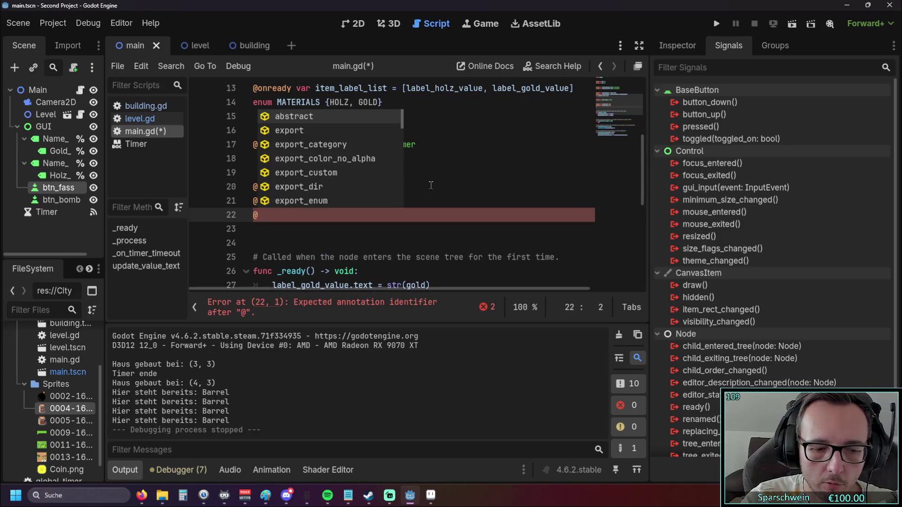
type("onready var ")
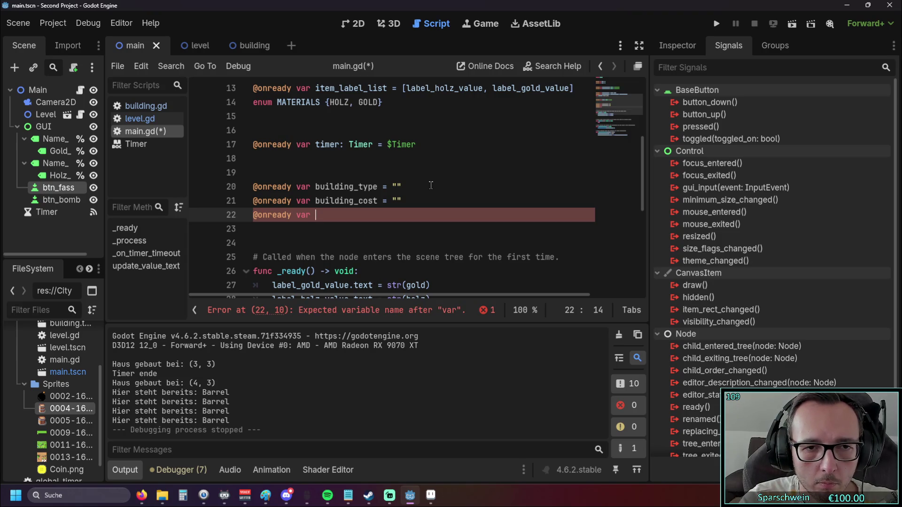
type("building")
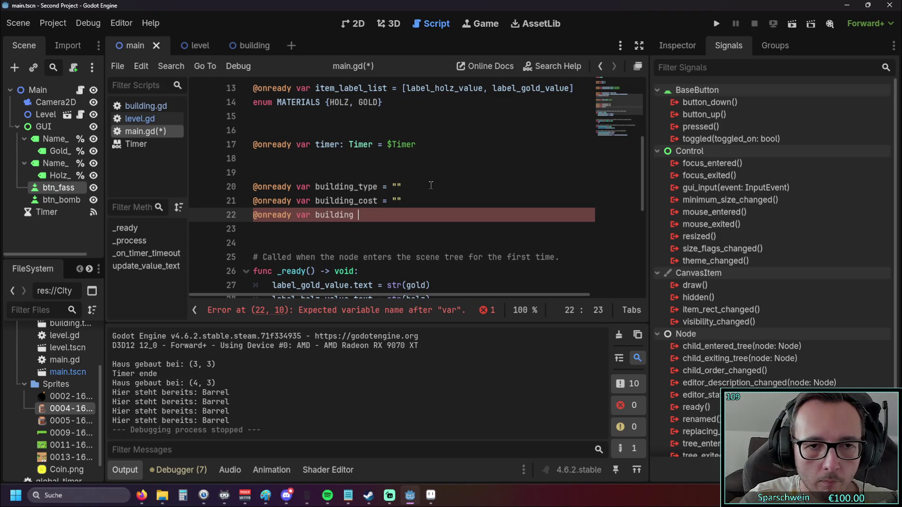
type("_out")
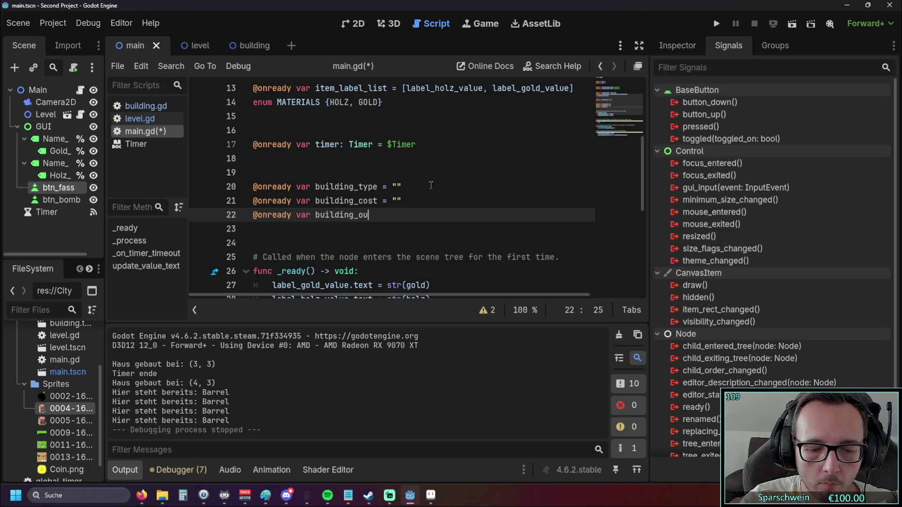
type("put")
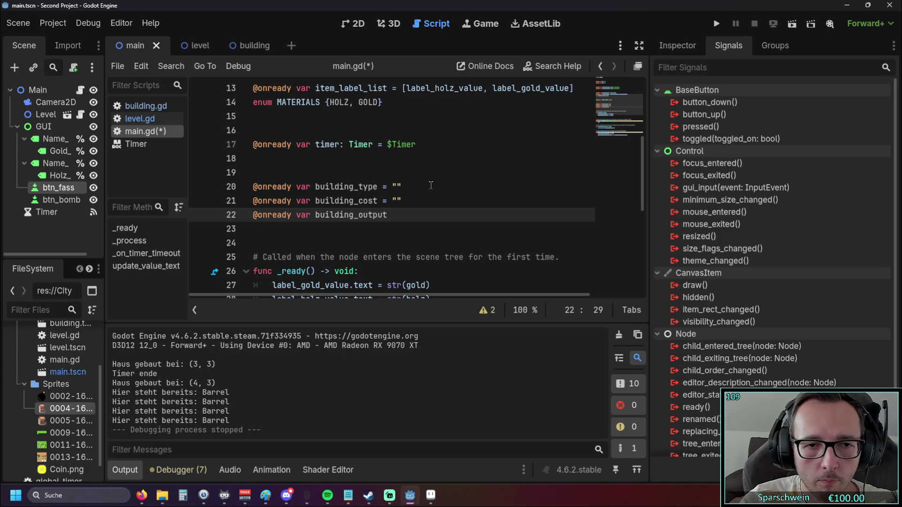
type(" = \"!\"")
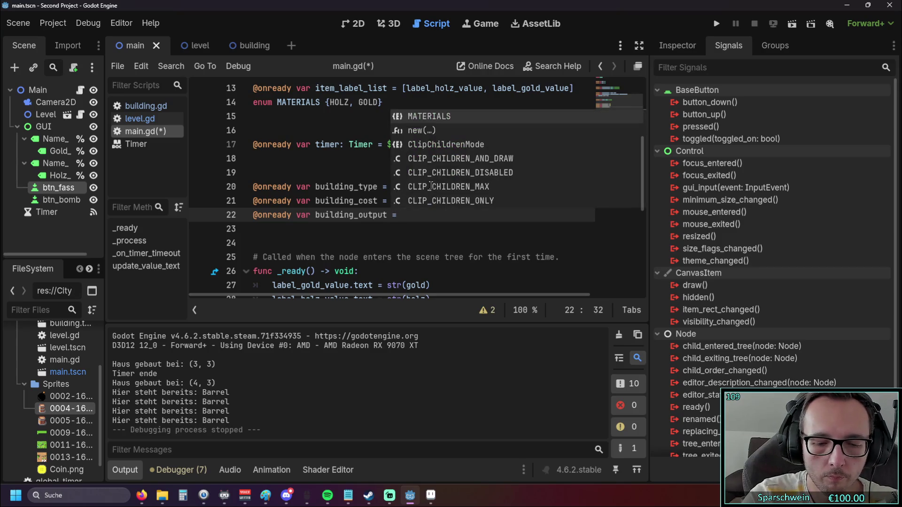
key("Left")
key("BackSpace")
key("Right")
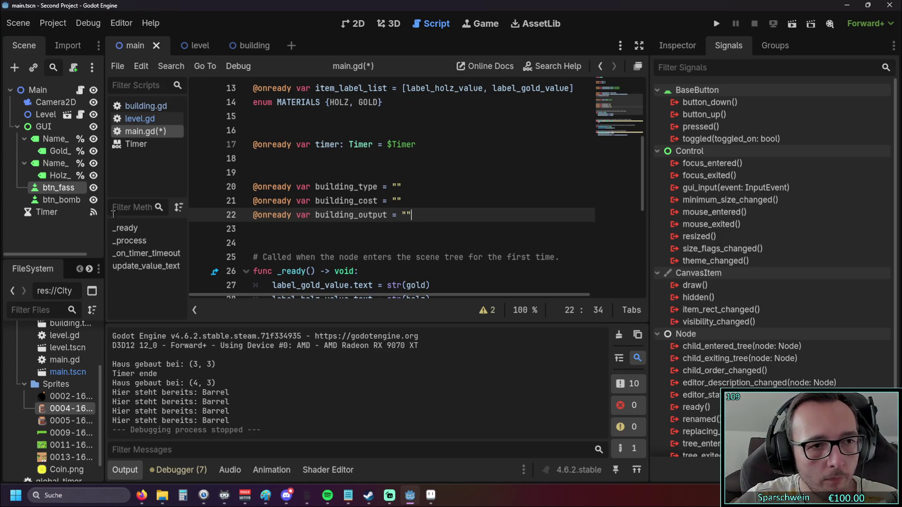
mouse_move(51, 188)
left_mouse_down()
mouse_move(378, 112)
mouse_move(361, 162)
left_mouse_up()
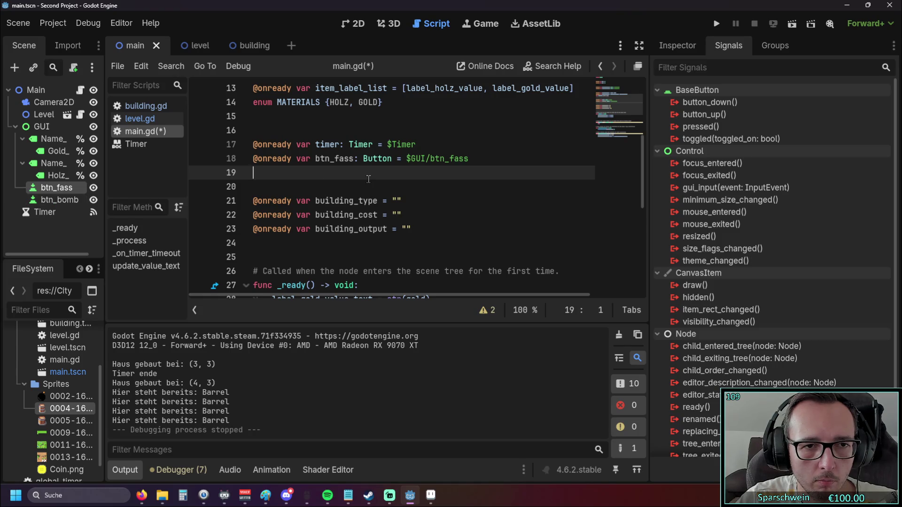
left_click_drag(253, 159, 514, 168)
left_click_drag(335, 158, 331, 190)
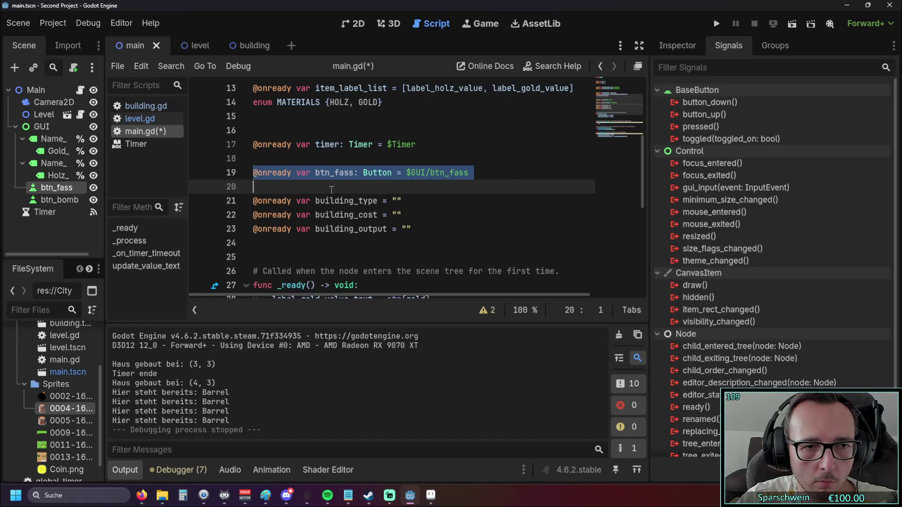
left_click_drag(45, 201, 302, 189)
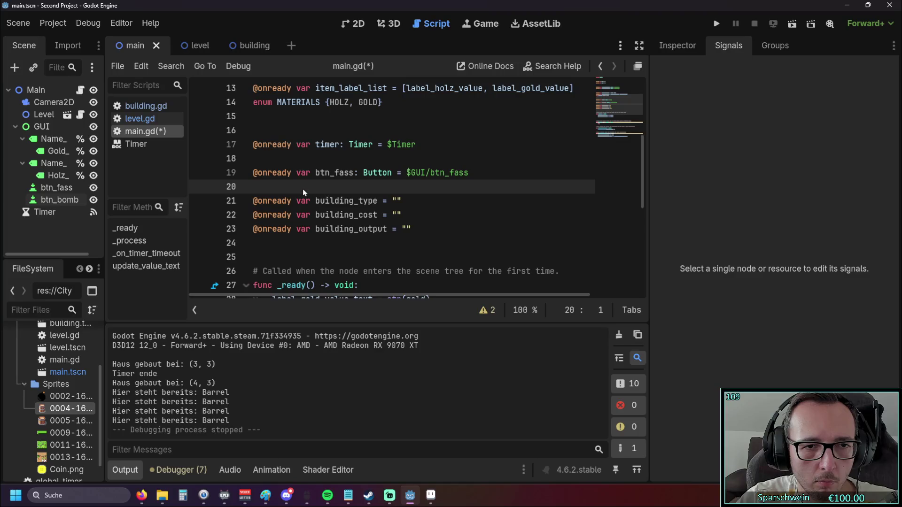
mouse_move(47, 200)
left_mouse_down()
mouse_move(329, 190)
mouse_move(319, 184)
left_mouse_up()
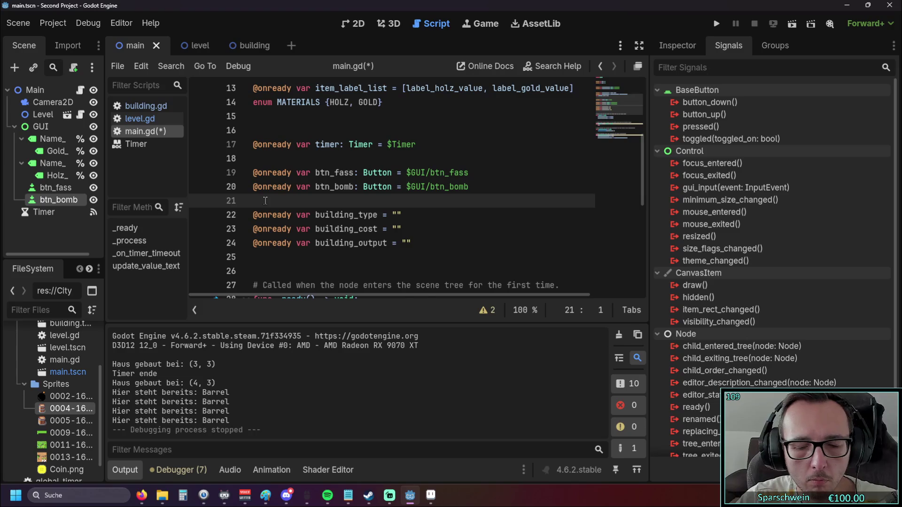
key("BackSpace")
left_click(356, 160)
key("Return")
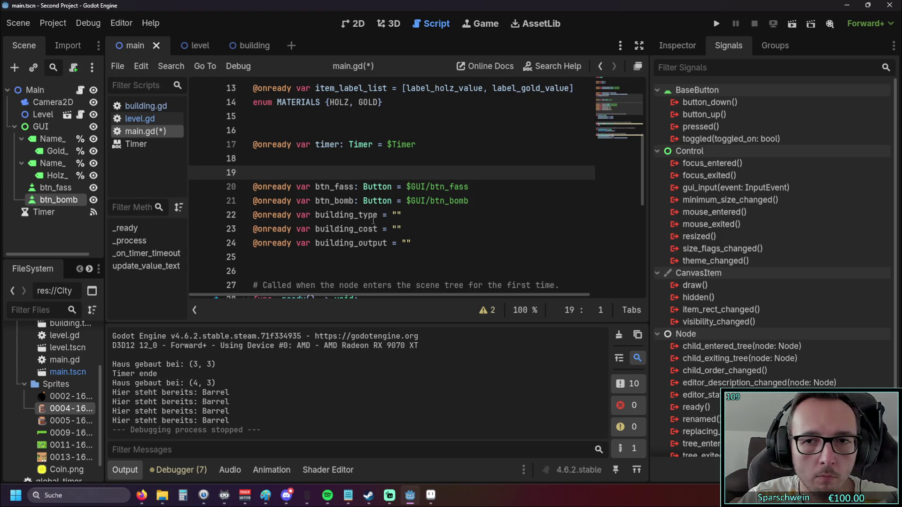
Step: Connect btn_bomb's pressed signal to _on_btn_bomb_pressed on the Level node, after a failed btn_fass target
double_click(708, 127)
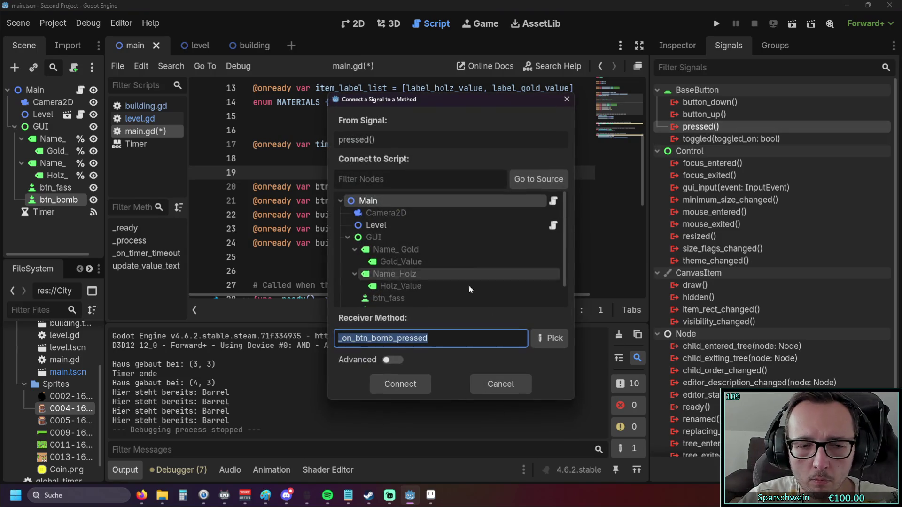
scroll(454, 278, "down", 1)
scroll(456, 278, "down", 1)
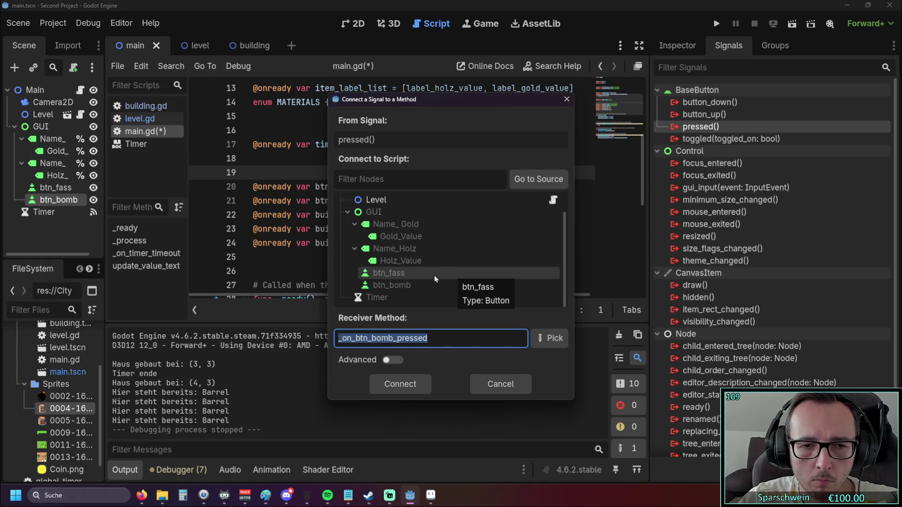
left_click(433, 275)
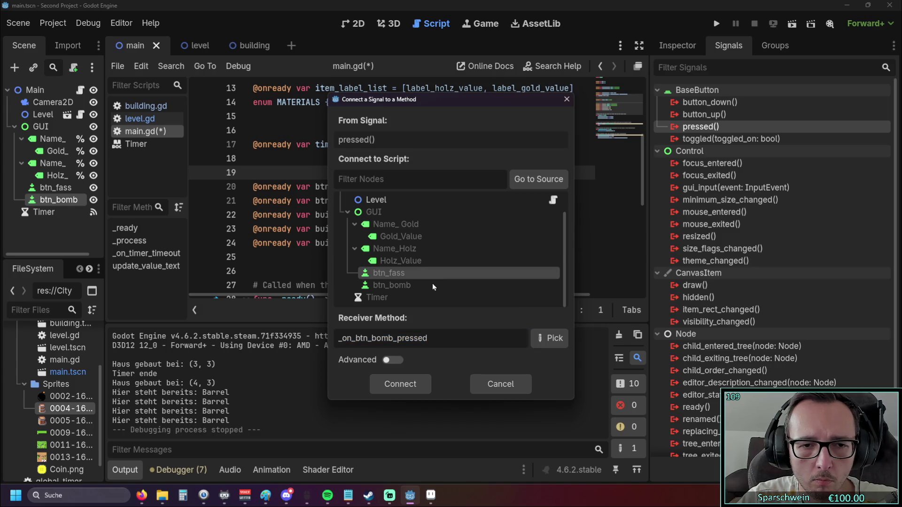
left_click(414, 385)
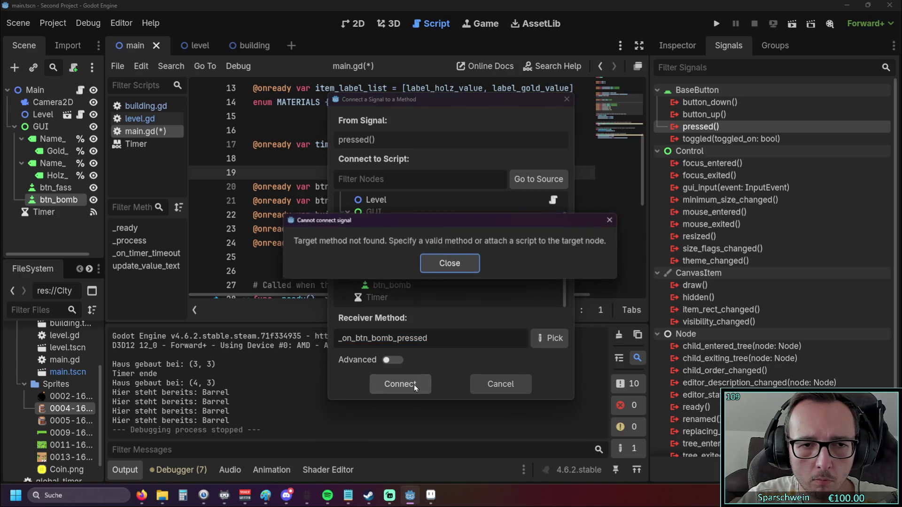
left_click(455, 270)
scroll(431, 267, "up", 1)
scroll(430, 267, "down", 1)
scroll(430, 267, "up", 1)
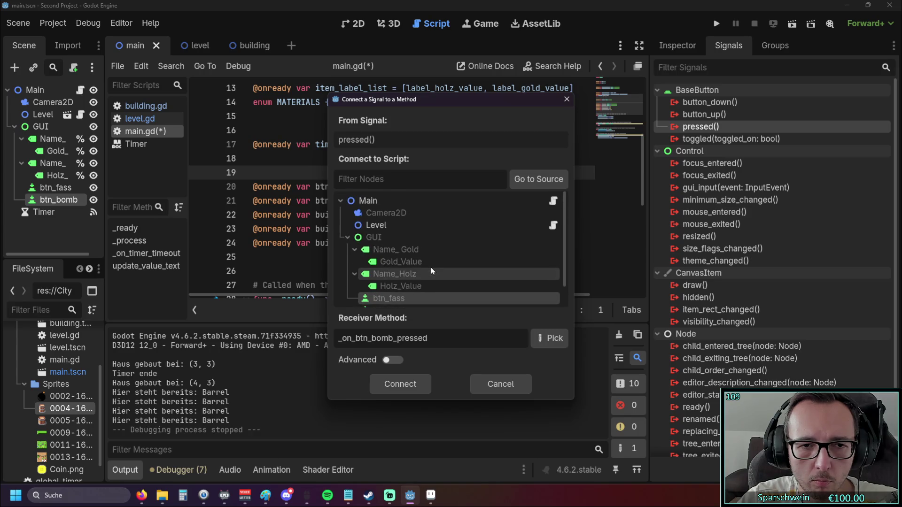
scroll(430, 269, "down", 1)
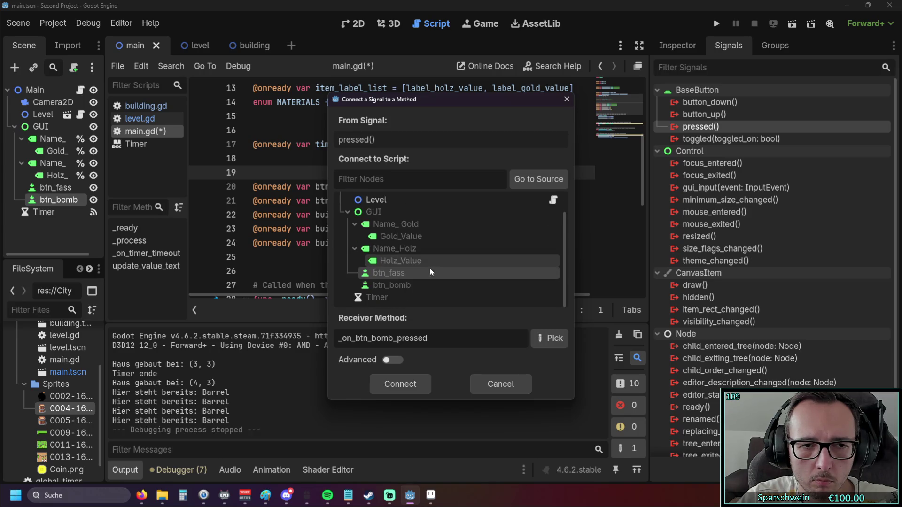
scroll(429, 269, "up", 1)
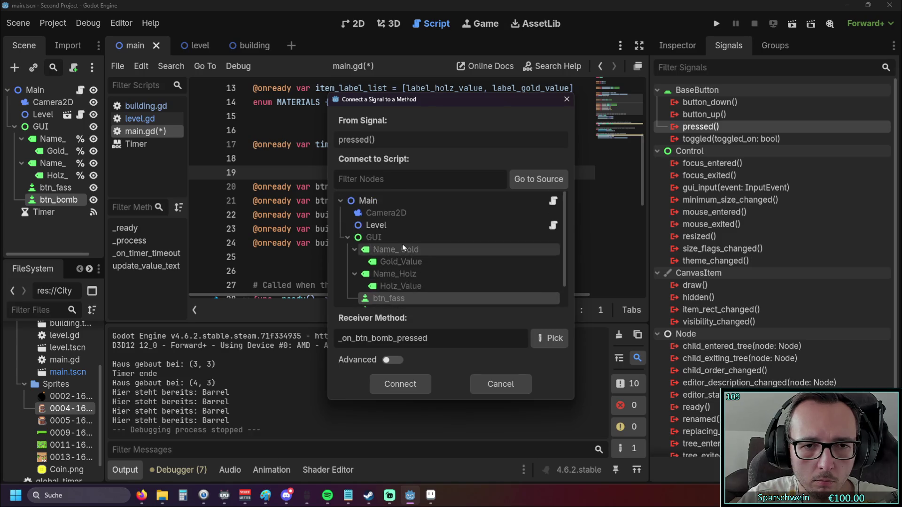
left_click(397, 385)
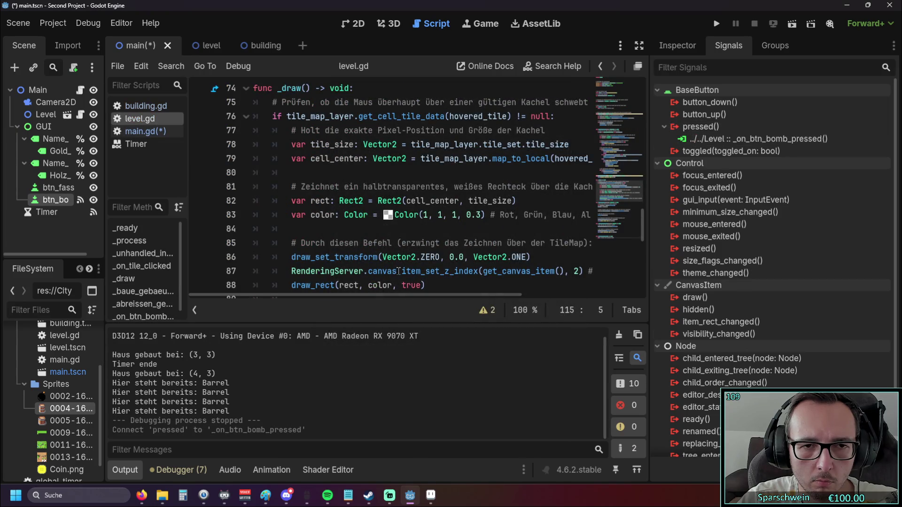
Step: Connect btn_fass's pressed signal to a new _on_btn_fass_pressed handler on Main
left_click(45, 193)
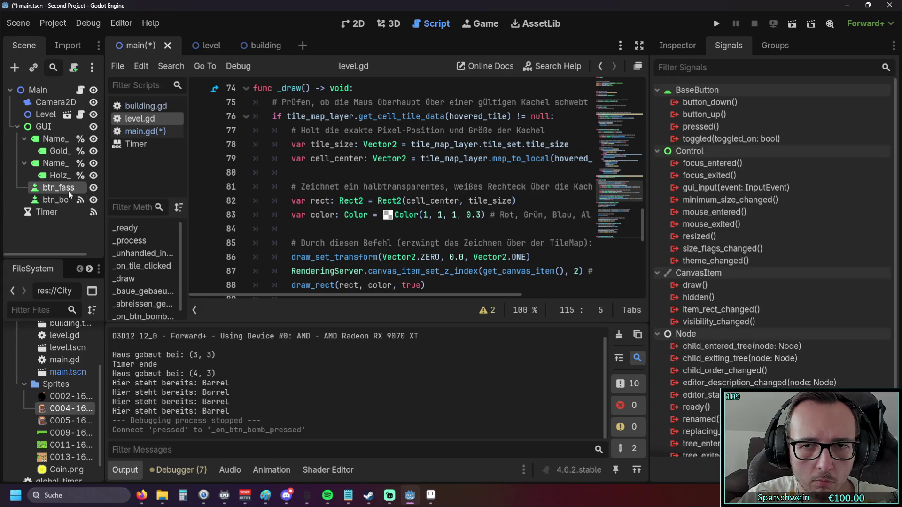
double_click(698, 127)
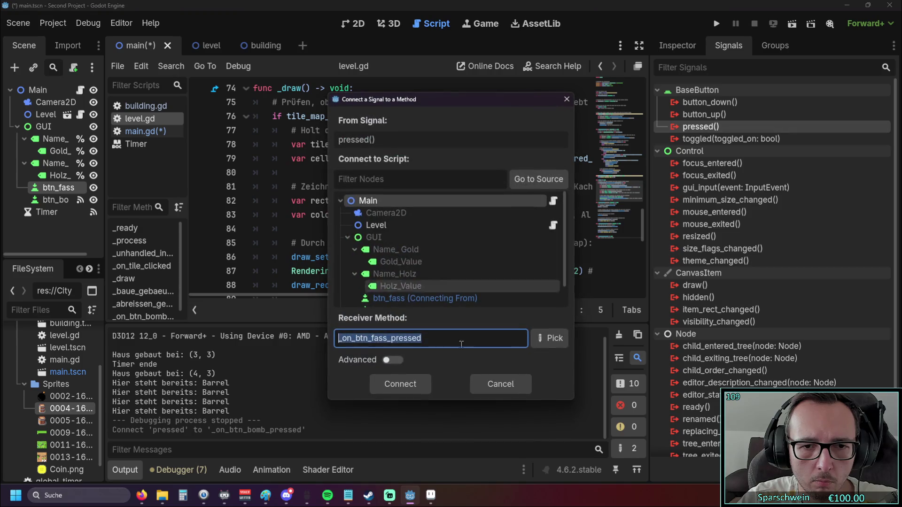
left_click(415, 384)
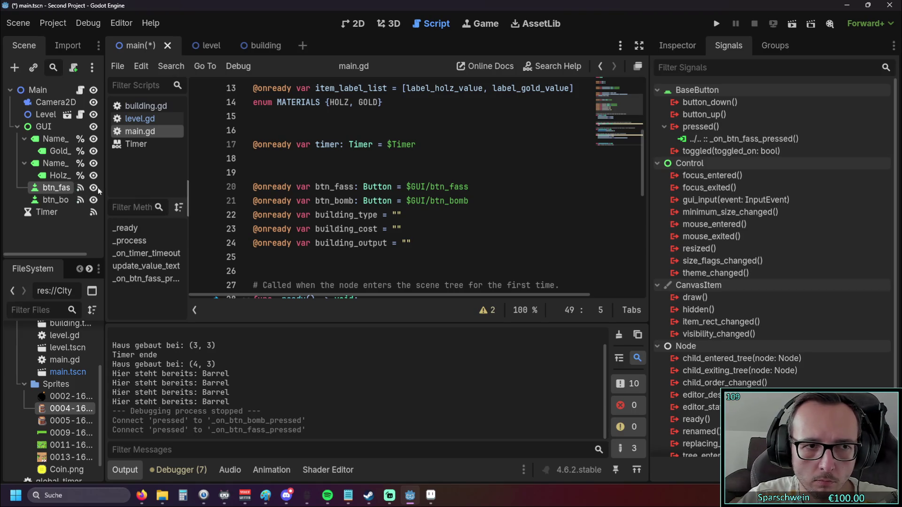
Step: Open level.gd and read down to its empty _on_btn_bomb_pressed handler
left_click(140, 118)
scroll(381, 195, "down", 5)
scroll(381, 195, "up", 15)
scroll(428, 189, "down", 5)
scroll(428, 189, "down", 8)
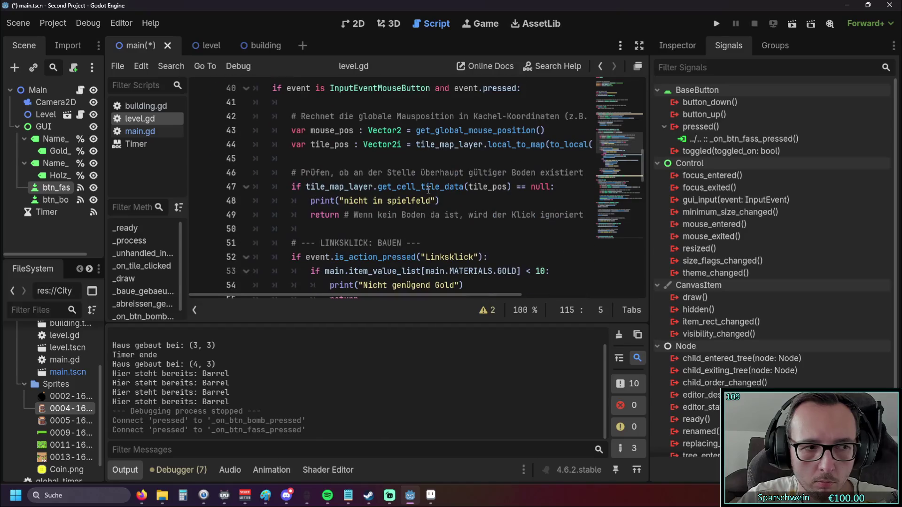
scroll(428, 189, "down", 5)
scroll(428, 190, "down", 15)
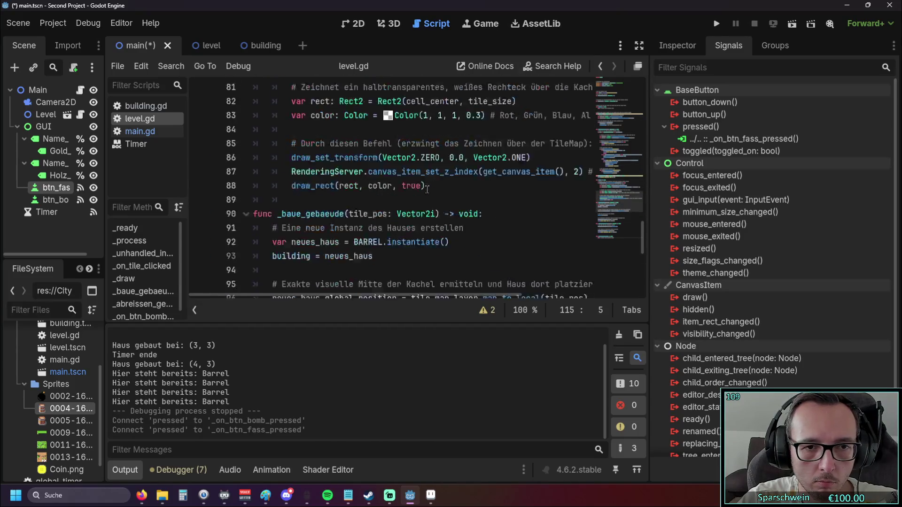
scroll(426, 189, "up", 2)
scroll(426, 189, "down", 2)
scroll(426, 188, "up", 5)
scroll(426, 188, "down", 5)
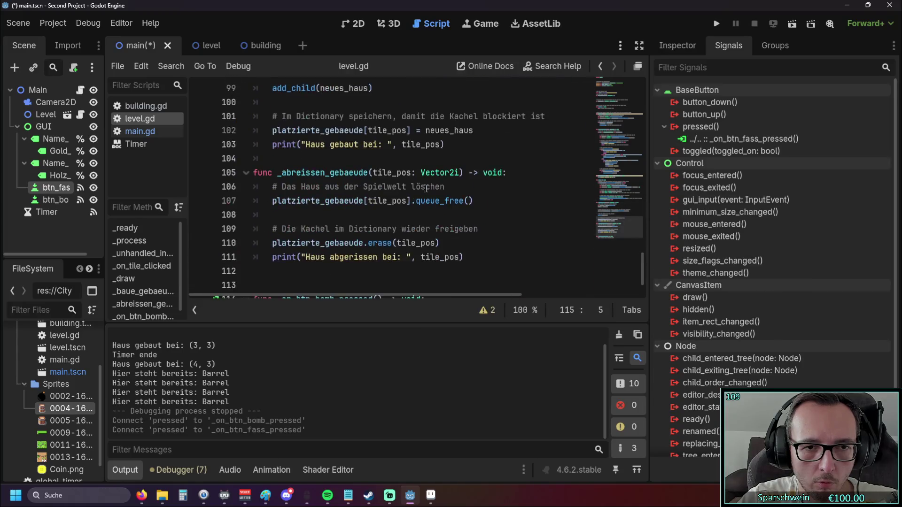
scroll(426, 188, "up", 11)
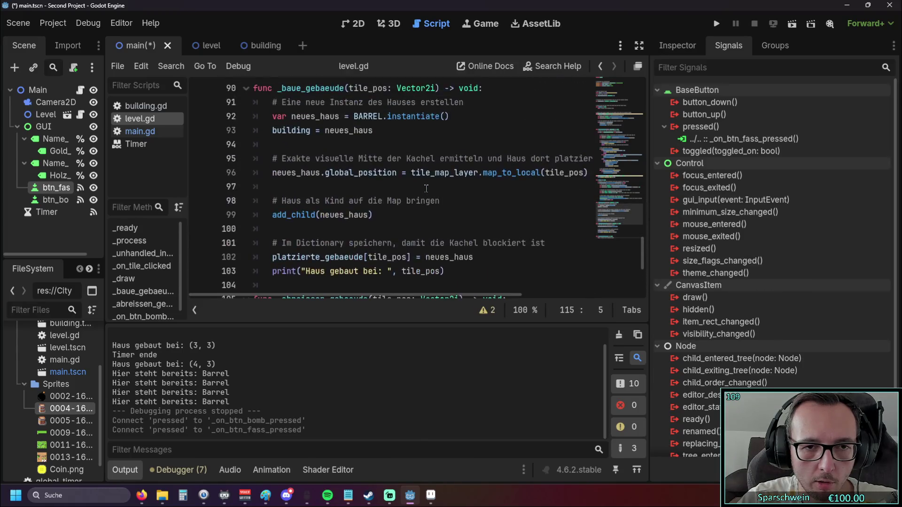
scroll(425, 188, "up", 10)
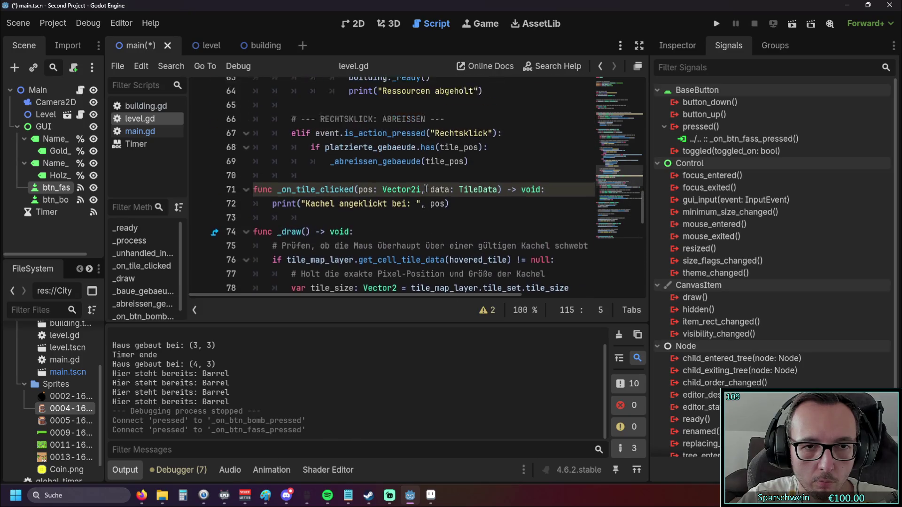
scroll(424, 194, "up", 10)
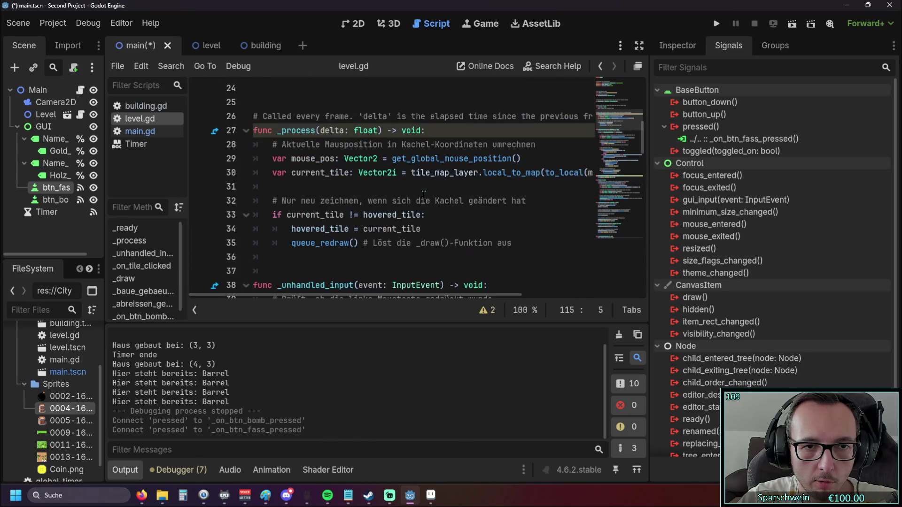
scroll(424, 194, "up", 3)
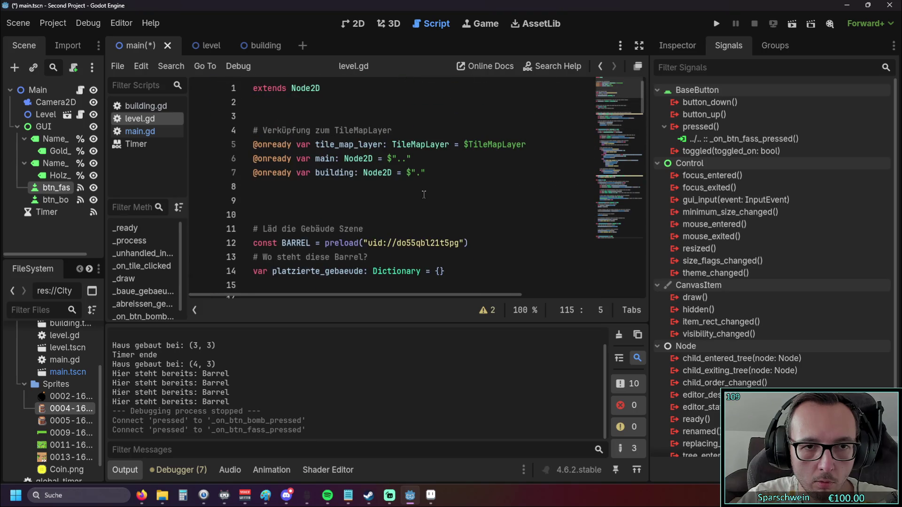
scroll(424, 194, "down", 20)
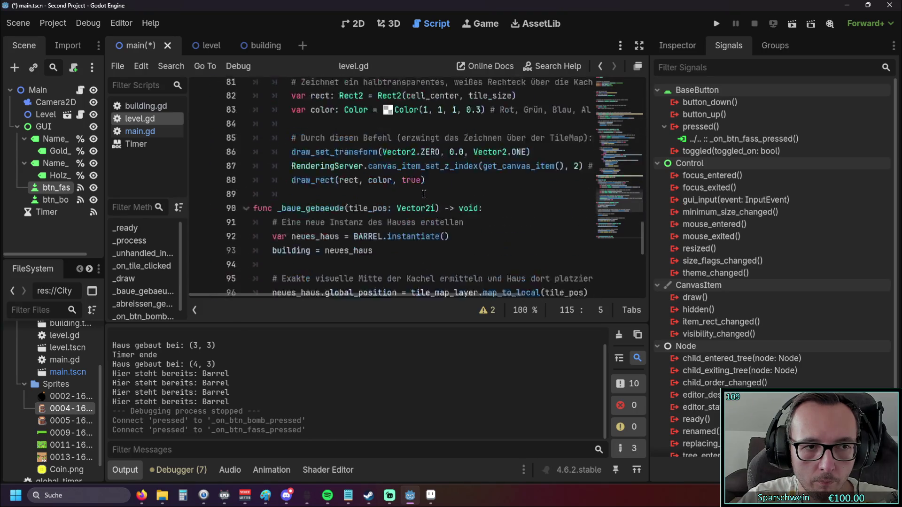
Step: Check the signal connections on the btn_bomb and btn_fass nodes
left_click(80, 202)
left_click(79, 191)
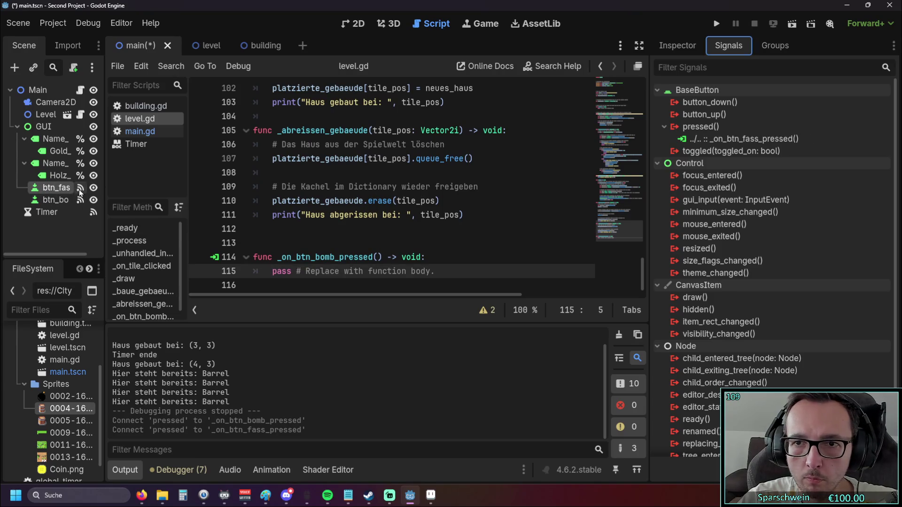
left_click(81, 201)
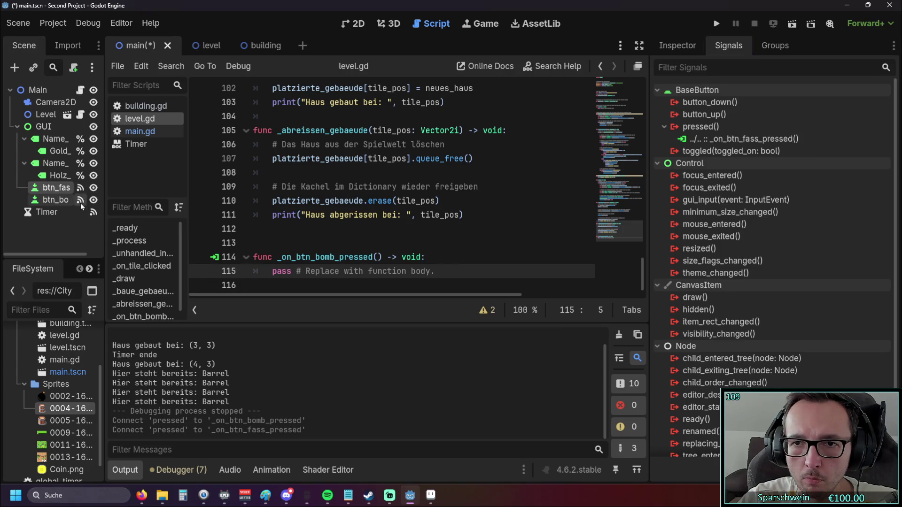
Step: Check btn_fass's pressed signal connection in the Node dock
left_click(80, 193)
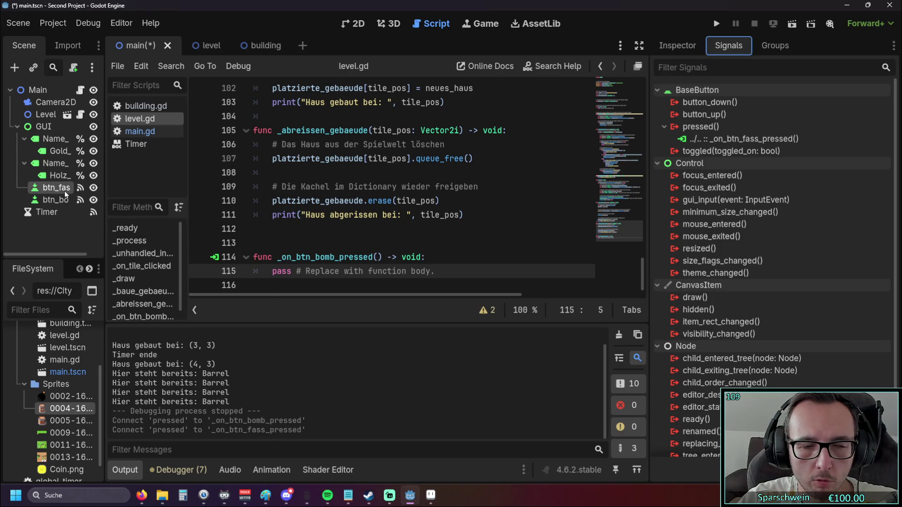
right_click(64, 190)
left_click(725, 136)
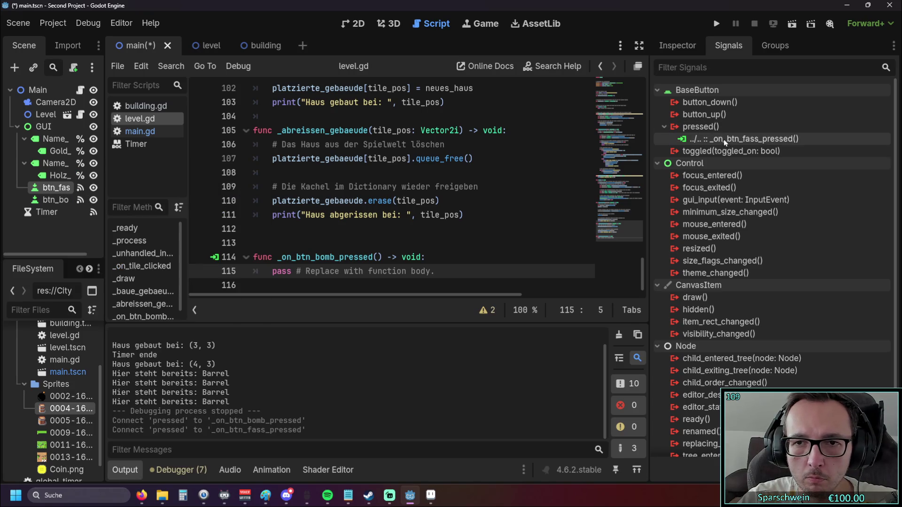
Step: Delete the empty _on_btn_fass_pressed stub and the trailing blank lines from main.gd
left_click(137, 132)
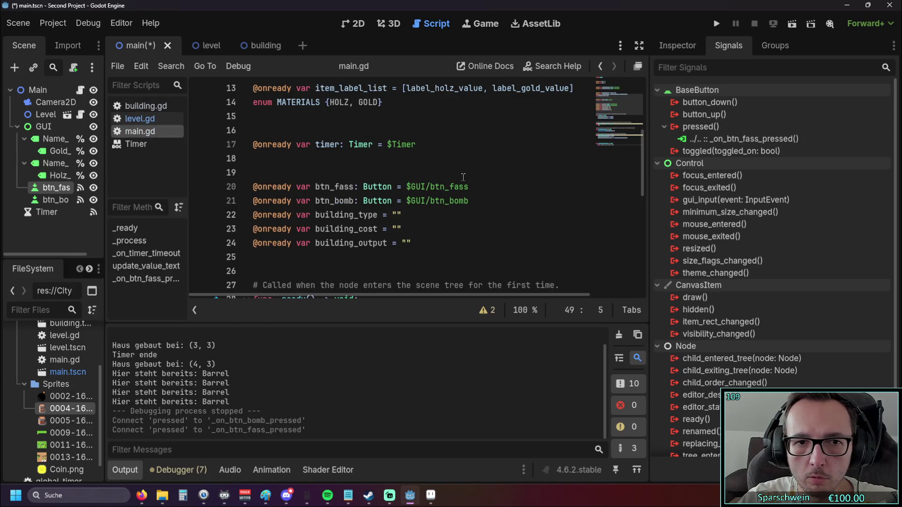
scroll(463, 176, "down", 8)
left_click_drag(417, 271, 434, 271)
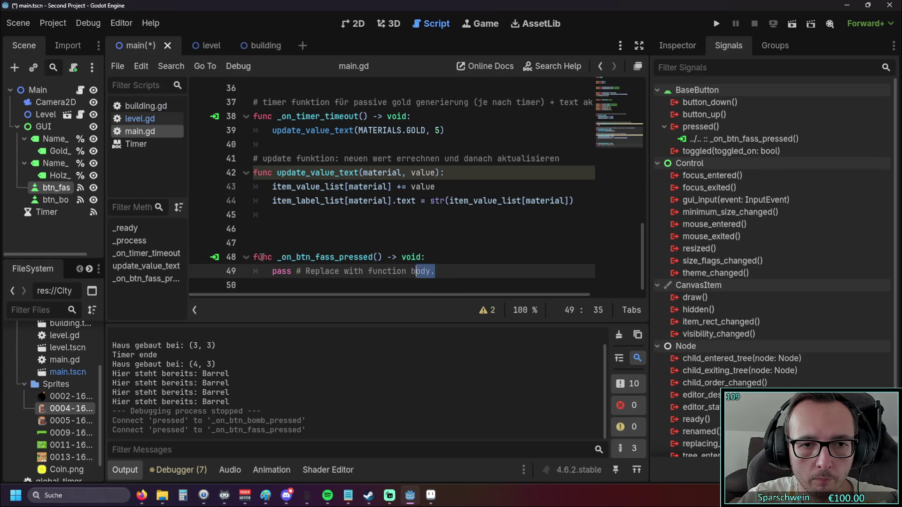
left_click_drag(263, 257, 206, 258)
key("BackSpace")
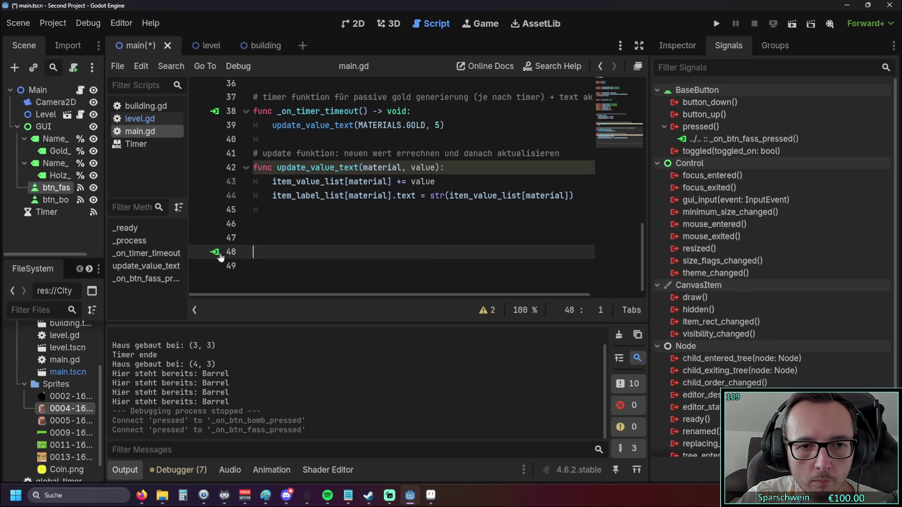
key("BackSpace")
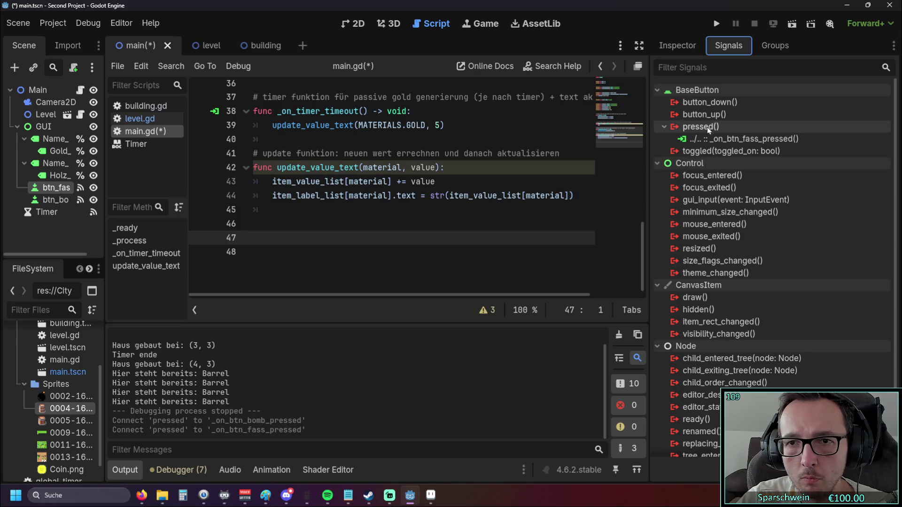
double_click(705, 138)
key("BackSpace")
key("BackSpace")
key("BackSpace")
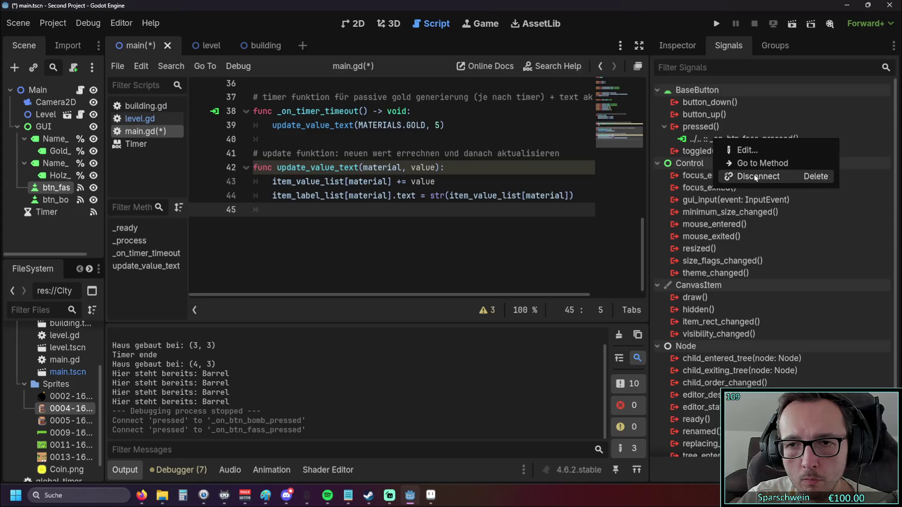
Step: Disconnect btn_fass's pressed signal from main and reconnect it to the Level node
left_click(751, 164)
right_click(740, 139)
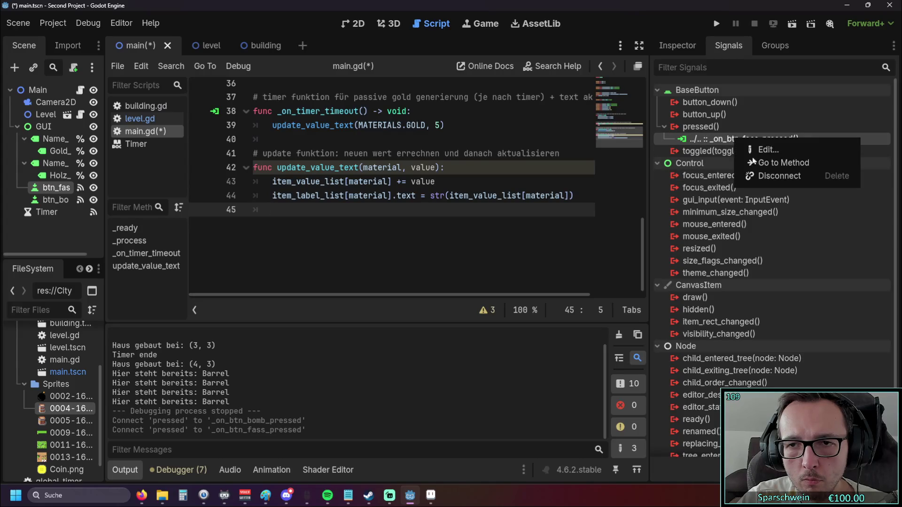
left_click(756, 175)
double_click(707, 127)
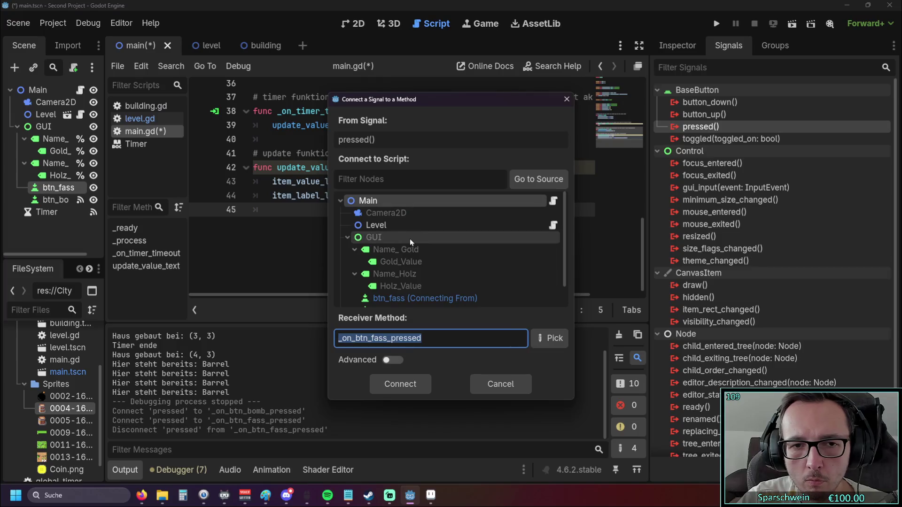
left_click(394, 229)
left_click(387, 380)
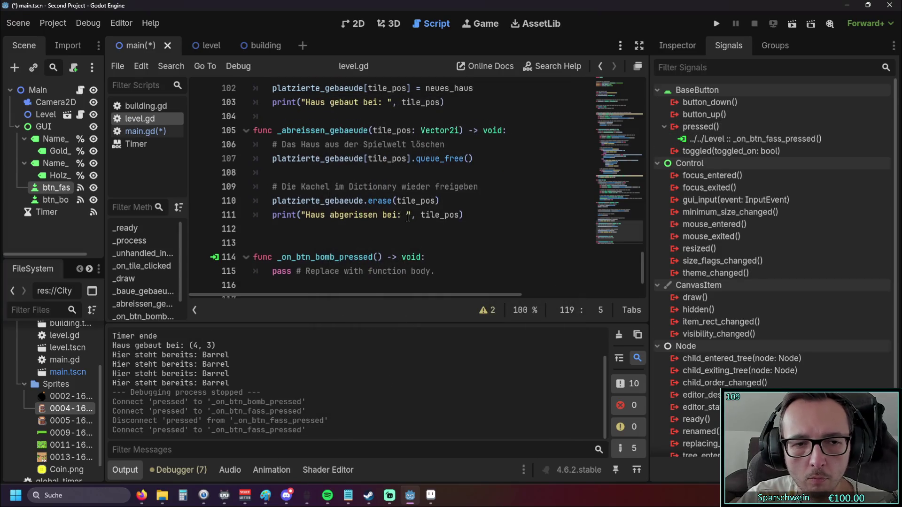
Step: Select the newly generated _on_btn_fass_pressed stub in level.gd
left_click(419, 228)
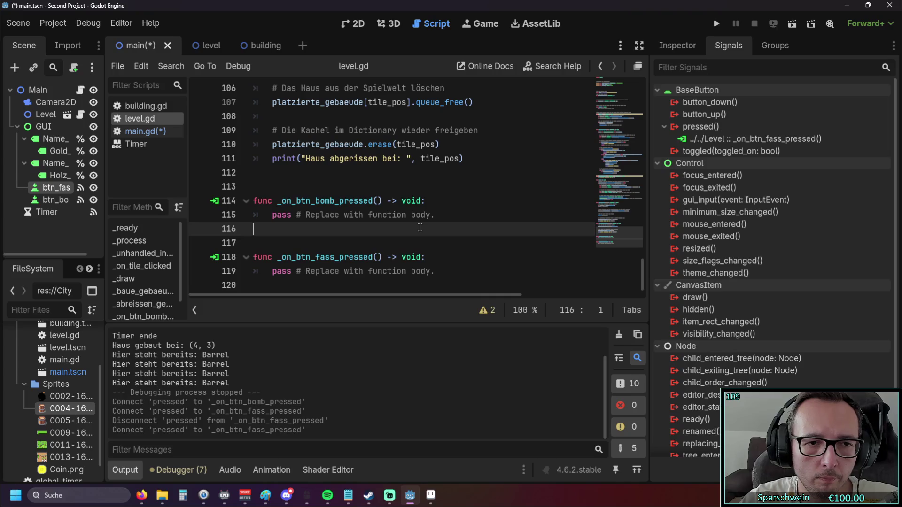
scroll(420, 228, "up", 13)
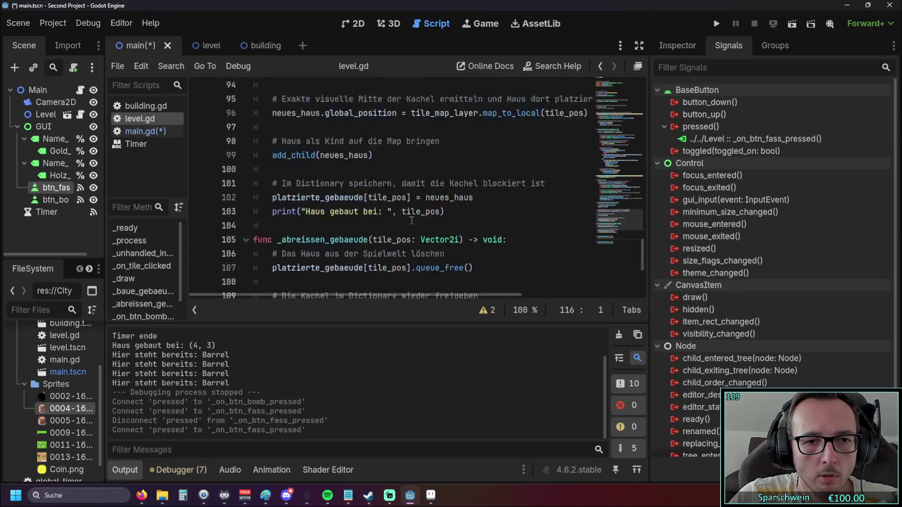
scroll(407, 214, "down", 13)
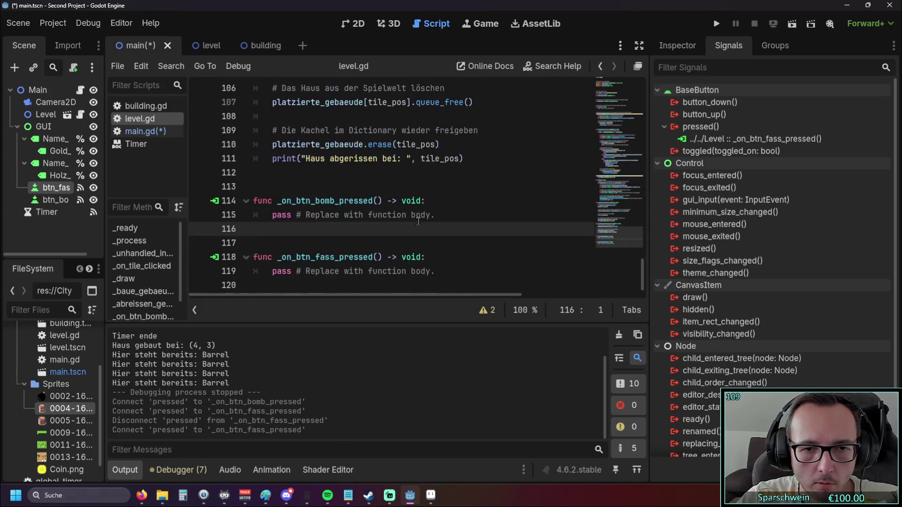
left_click_drag(451, 272, 213, 250)
key("ctrl+c")
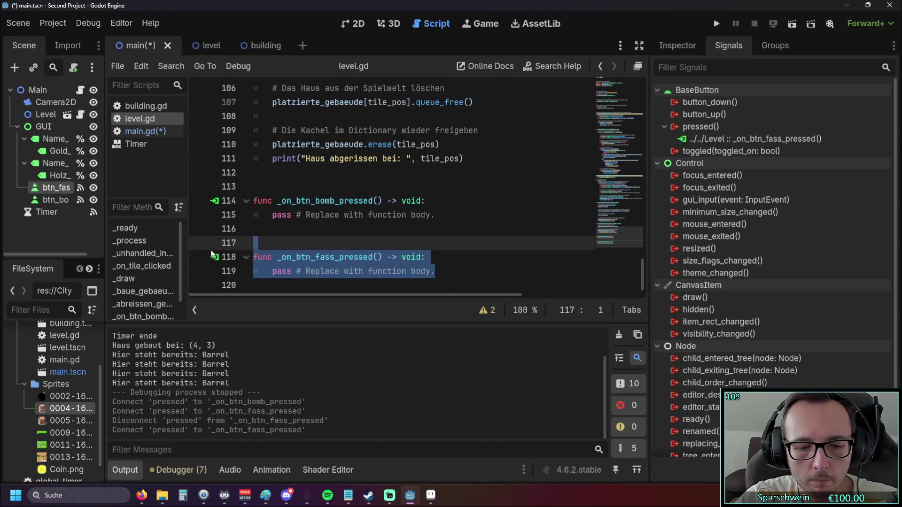
Step: Move the _on_btn_fass_pressed function above _on_btn_bomb_pressed in level.gd
key("Delete")
left_click(343, 174)
key("Return")
key("Return")
key("ctrl+v")
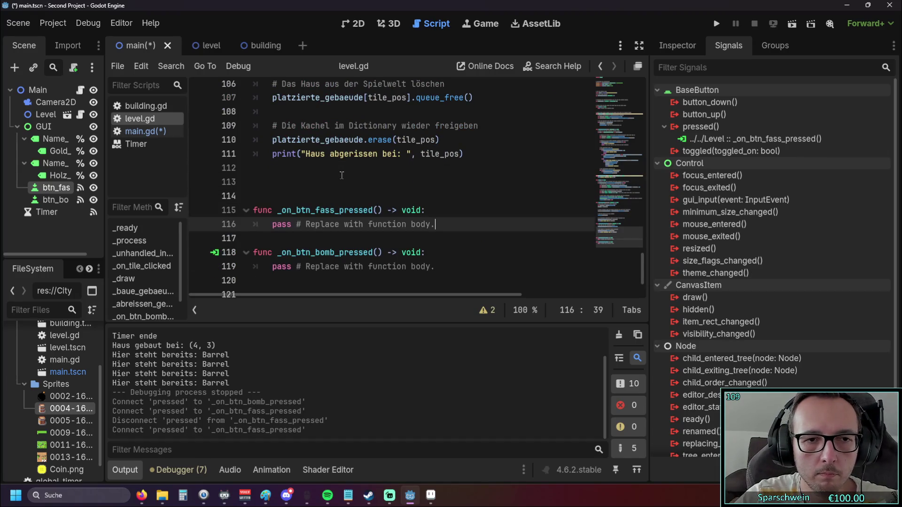
scroll(345, 174, "up", 13)
scroll(346, 174, "up", 17)
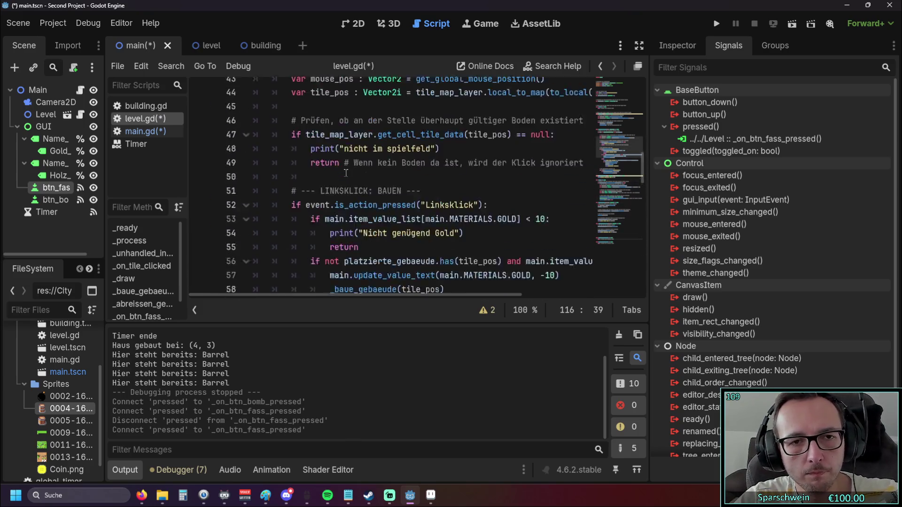
Step: Open main.gd and select the button and building variable declarations on lines 20–24
left_click(143, 133)
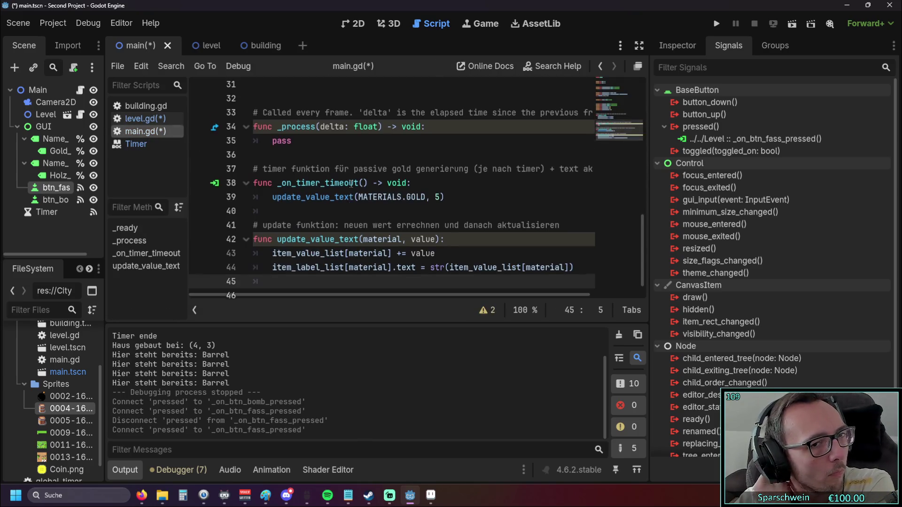
scroll(347, 184, "up", 10)
scroll(347, 184, "down", 3)
scroll(347, 184, "down", 1)
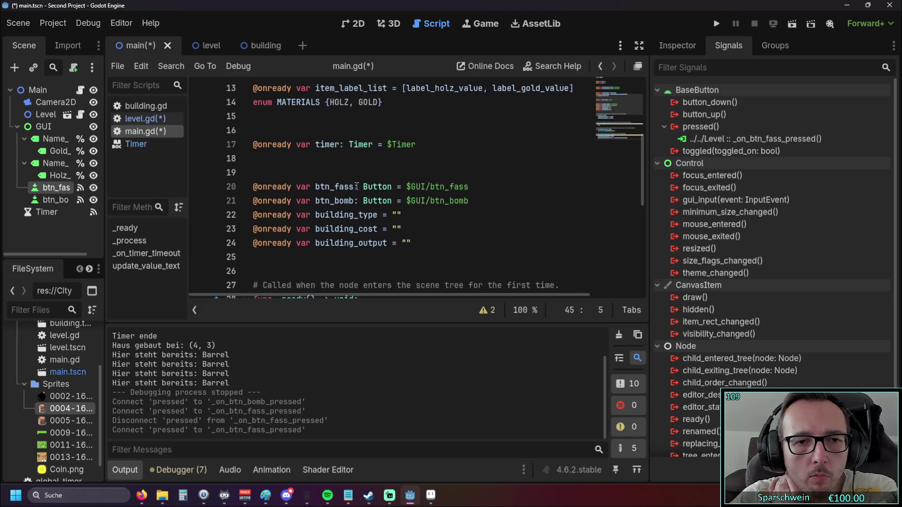
scroll(357, 185, "up", 4)
scroll(374, 184, "down", 1)
scroll(376, 184, "down", 4)
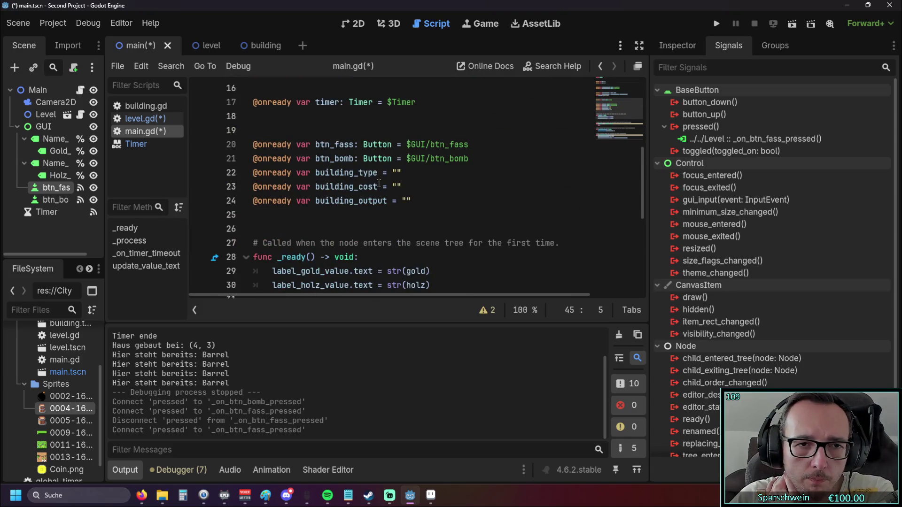
mouse_move(420, 203)
left_mouse_down()
mouse_move(329, 202)
mouse_move(200, 149)
left_mouse_up()
key("ctrl+c")
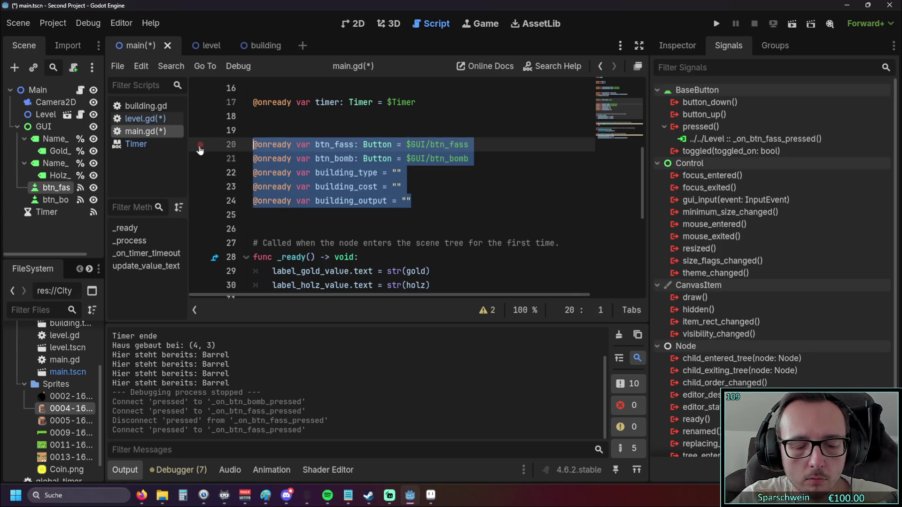
key("Delete")
key("Delete")
key("Delete")
key("Delete")
key("Delete")
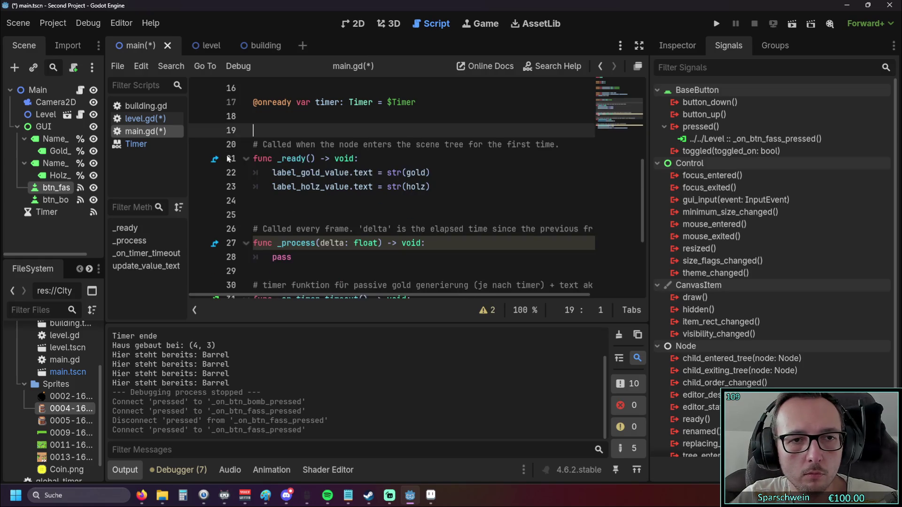
left_click(145, 118)
scroll(356, 204, "down", 20)
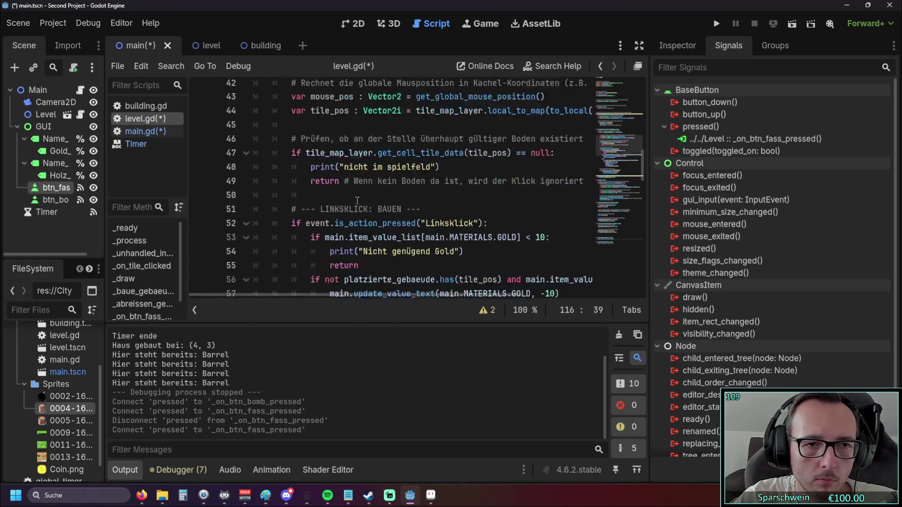
left_click(344, 260)
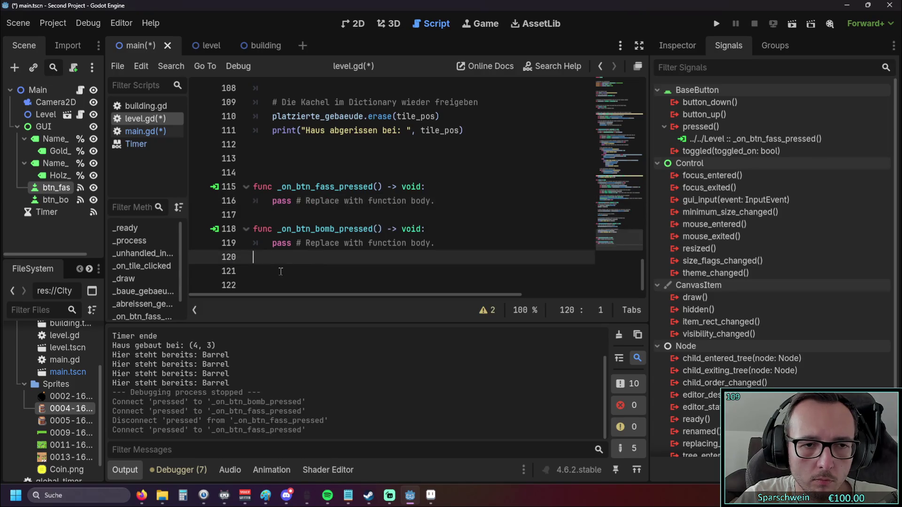
key("ctrl+v")
left_click(400, 208)
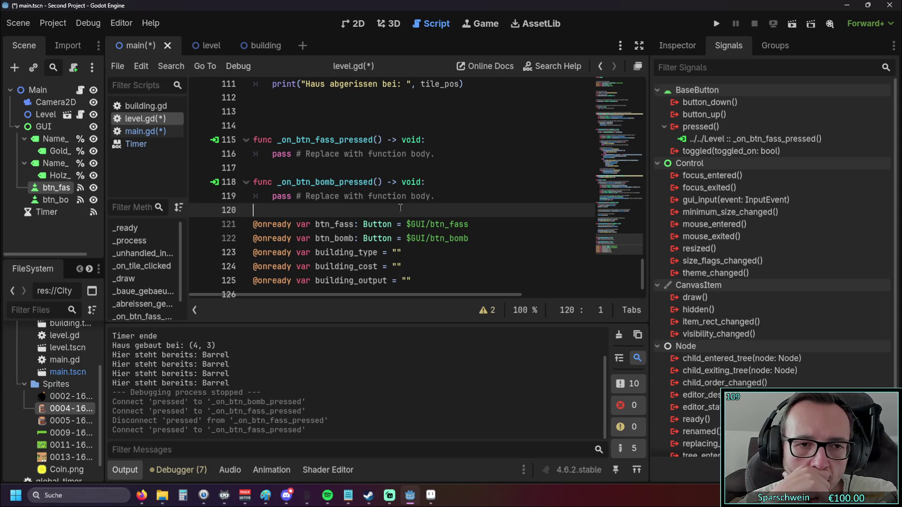
left_click_drag(470, 238, 253, 224)
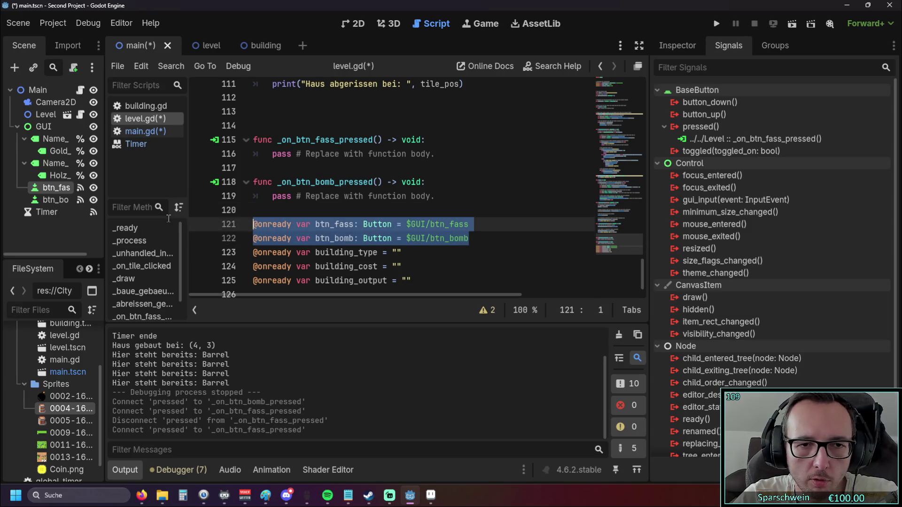
key("Delete")
Step: Relocate the building_type, building_cost and building_output declarations above _on_btn_fass_pressed
left_click(443, 227)
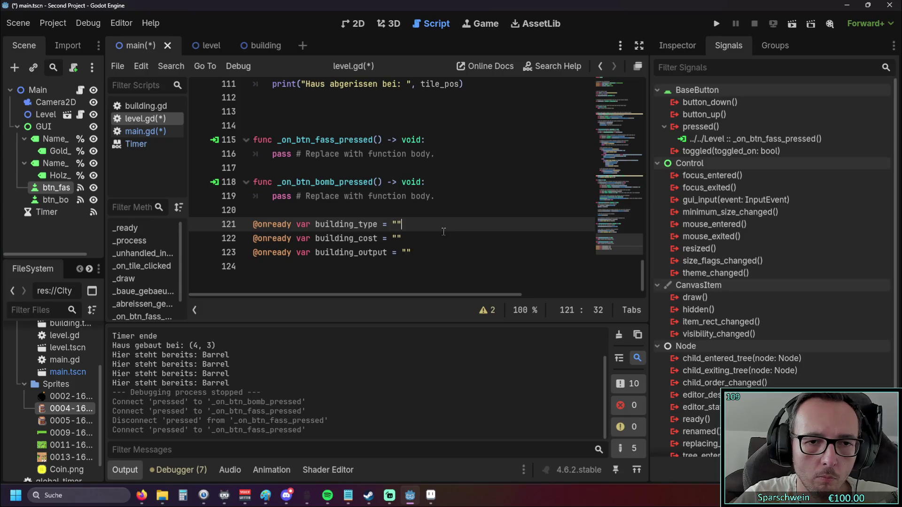
left_click_drag(404, 252, 254, 224)
key("ctrl+c")
key("BackSpace")
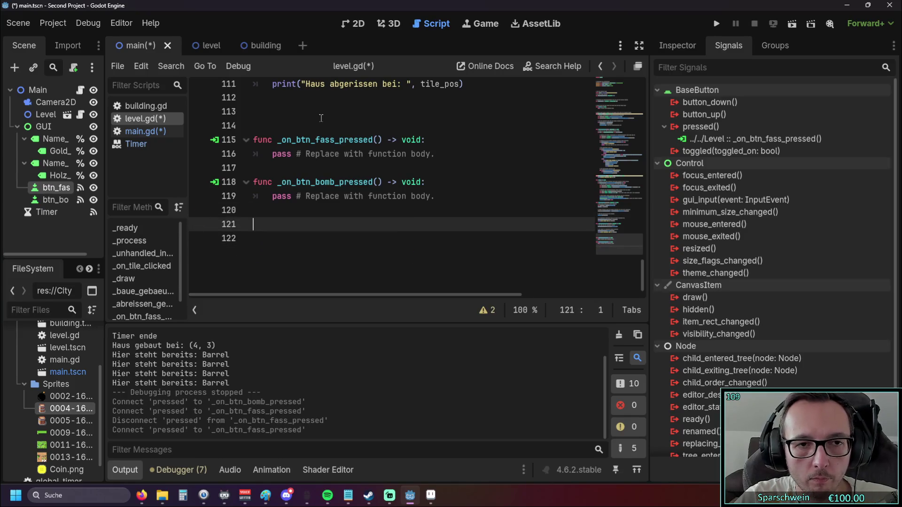
left_click(321, 120)
key("ctrl+v")
left_click(312, 199)
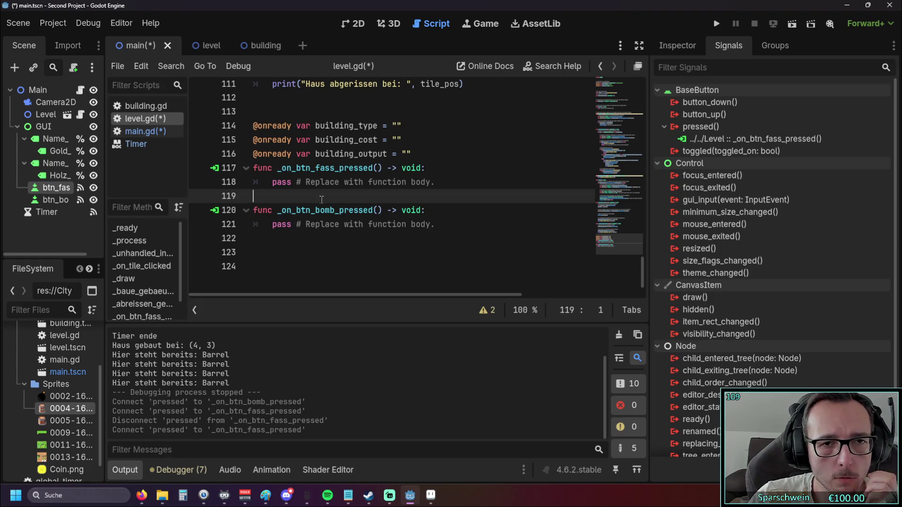
scroll(321, 200, "up", 3)
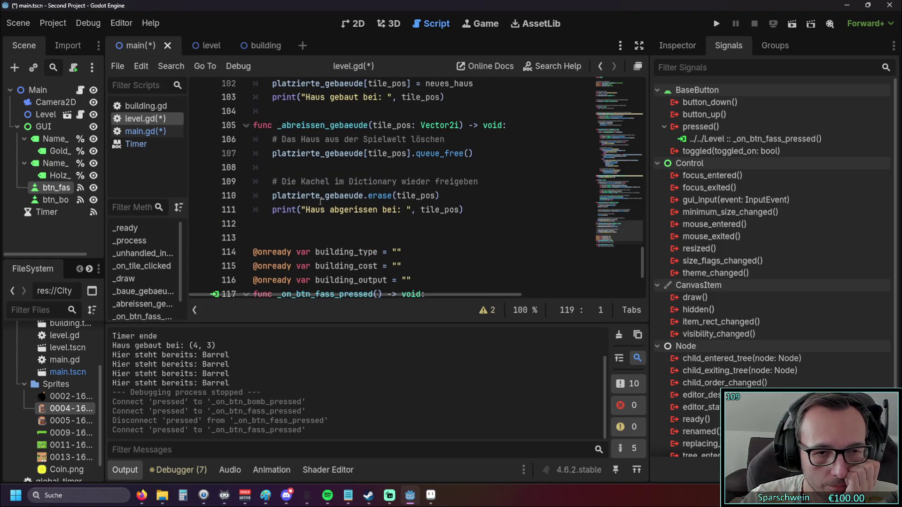
scroll(321, 201, "up", 6)
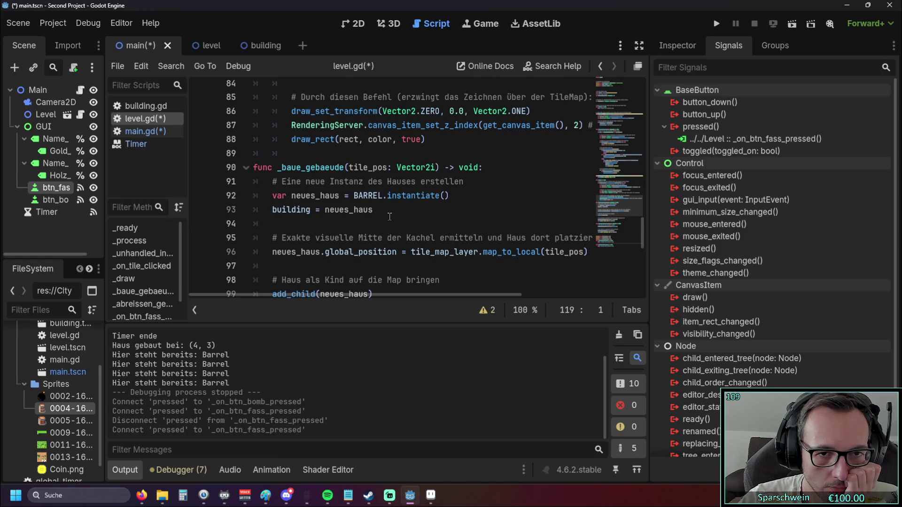
mouse_move(387, 199)
scroll(420, 213, "down", 6)
scroll(420, 213, "down", 2)
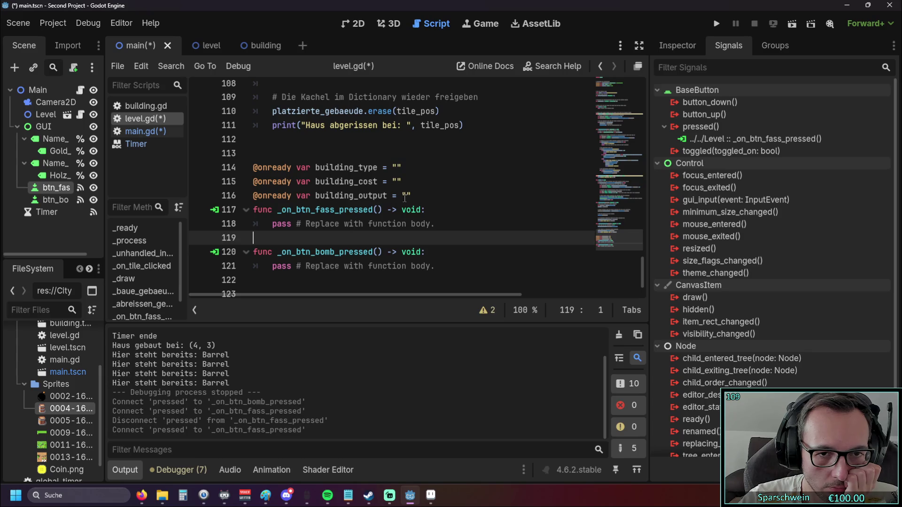
left_click_drag(410, 196, 253, 167)
left_click_drag(272, 224, 522, 229)
key("ctrl+v")
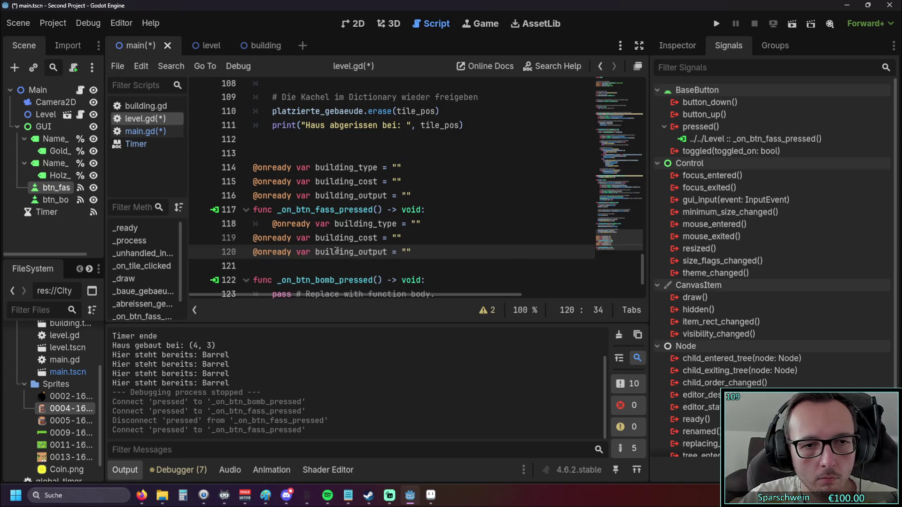
mouse_move(316, 253)
left_mouse_down()
mouse_move(272, 254)
mouse_move(272, 243)
mouse_move(273, 257)
mouse_move(272, 243)
left_mouse_up()
key("BackSpace")
key("BackSpace")
key("BackSpace")
key("BackSpace")
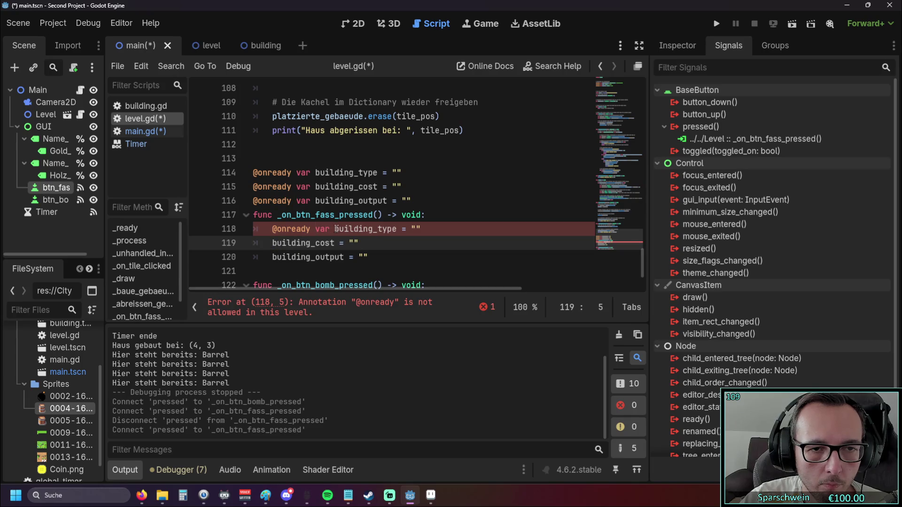
Step: Set the barrel handler's building_type to BARREL.instantiate()
left_click_drag(335, 229, 273, 229)
key("BackSpace")
left_click(371, 242)
scroll(373, 240, "up", 1)
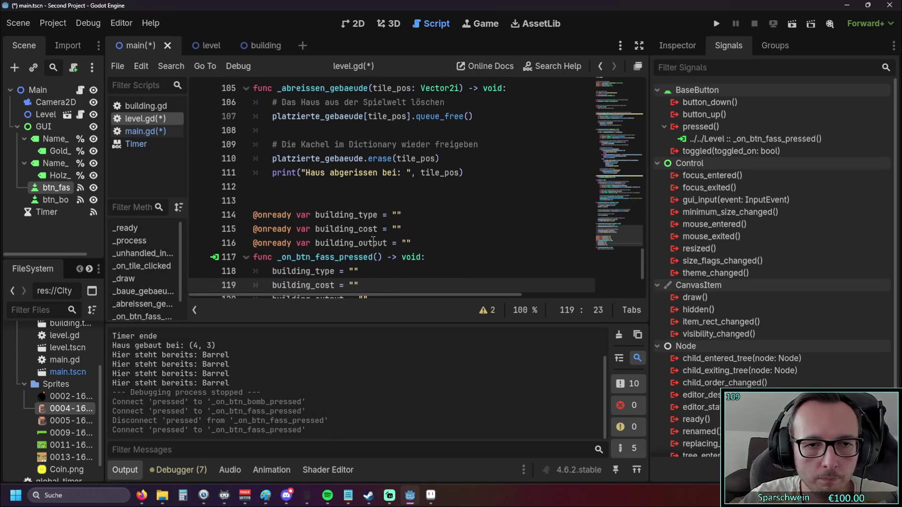
scroll(373, 240, "up", 5)
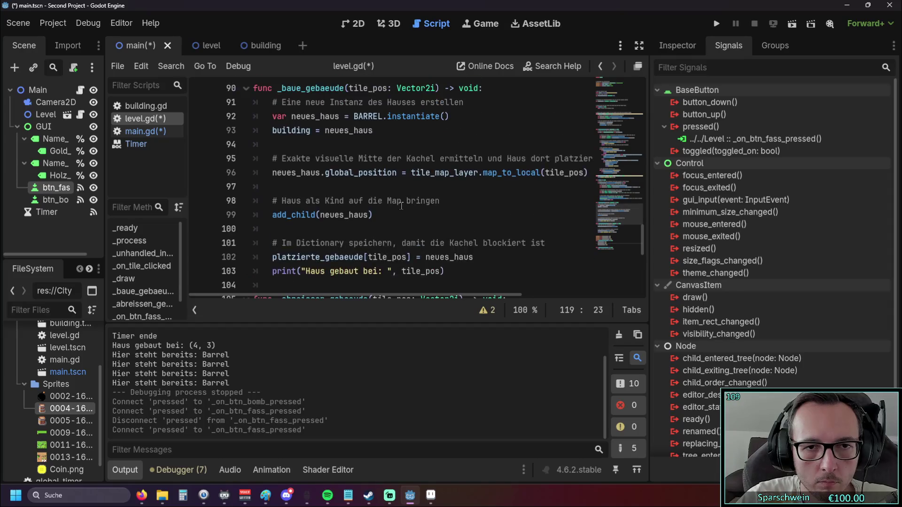
scroll(401, 205, "up", 1)
left_click_drag(449, 158, 354, 162)
key("ctrl+c")
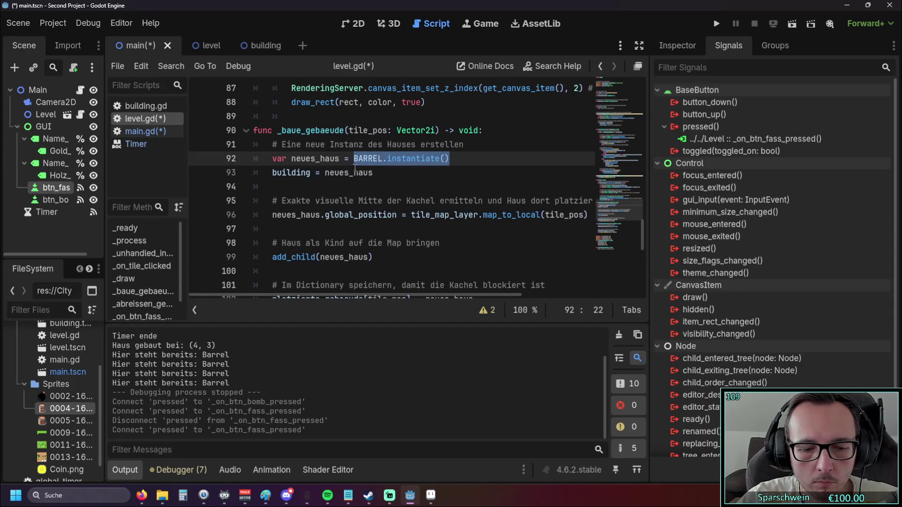
scroll(355, 167, "down", 8)
left_click(356, 186)
double_click(356, 186)
key("ctrl+v")
Step: Copy the three barrel building assignments over pass in _on_btn_bomb_pressed
left_click(369, 201)
scroll(328, 226, "down", 1)
left_click_drag(380, 203, 202, 181)
key("ctrl+c")
left_click(274, 242)
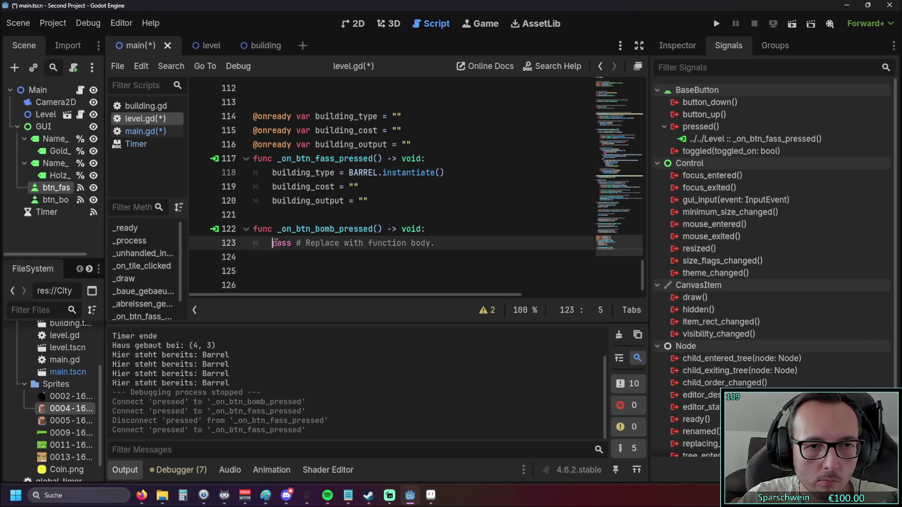
key("shift+End")
key("ctrl+v")
Step: Fix the pasted lines' indentation and change BARREL to BOMB in the bomb handler
key("Home")
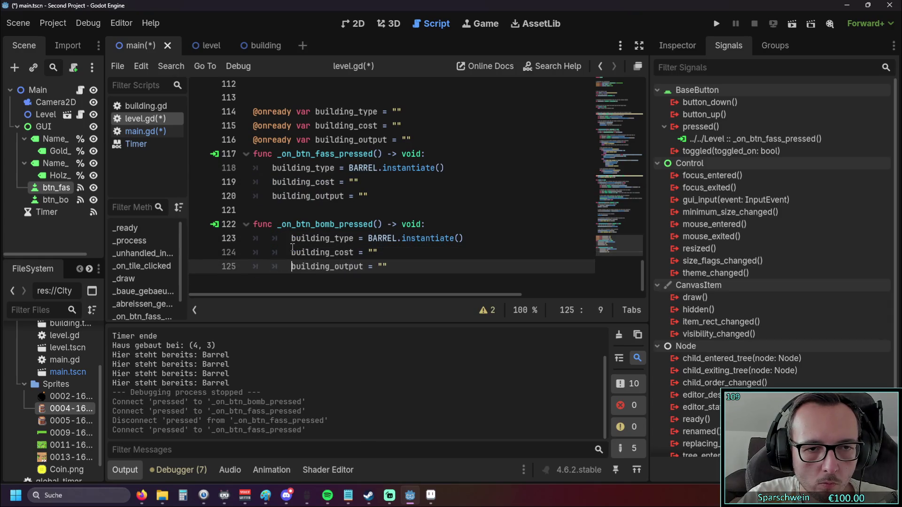
left_click(290, 238)
key("shift+Tab")
left_click(291, 252)
key("shift+Tab")
left_click(291, 266)
key("shift+Tab")
left_click_drag(348, 239, 378, 239)
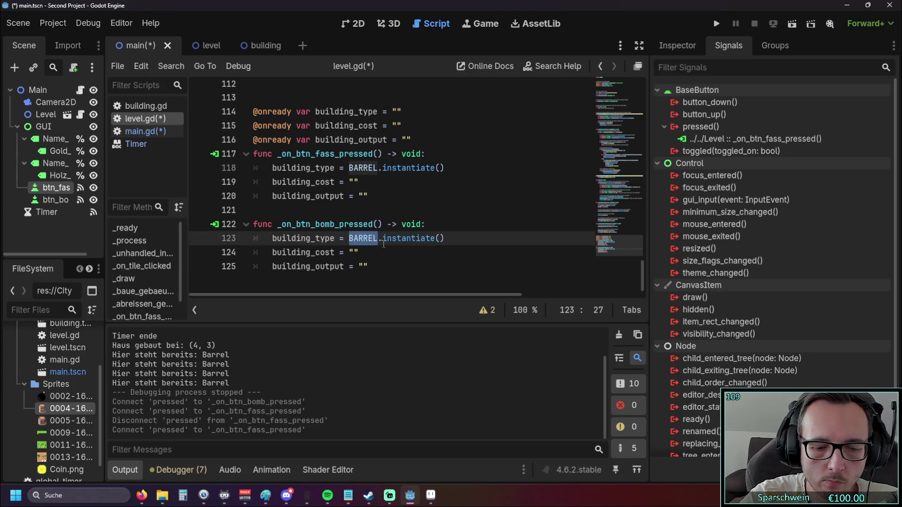
type("BOMB")
left_click(393, 279)
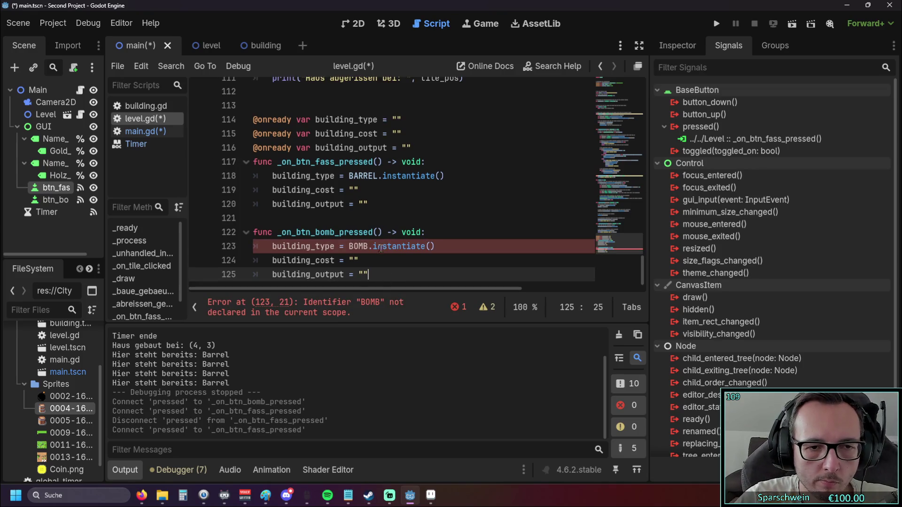
Step: Enclose _on_btn_bomb_pressed between """ lines above and below, trimming extra quotes and indentation
left_click(257, 219)
type("\"\"")
key("BackSpace")
key("BackSpace")
type("\"\"\"\"\"\"")
left_click(381, 278)
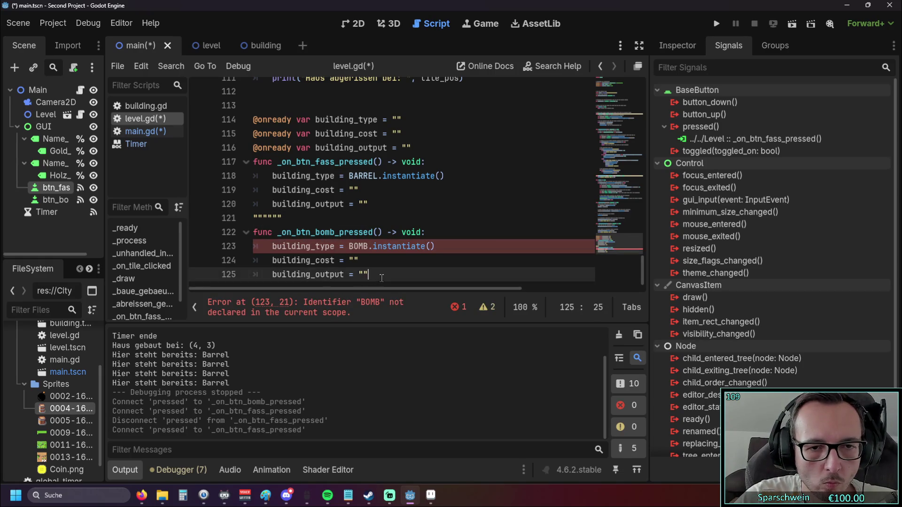
key("Return")
type("\"\"\"")
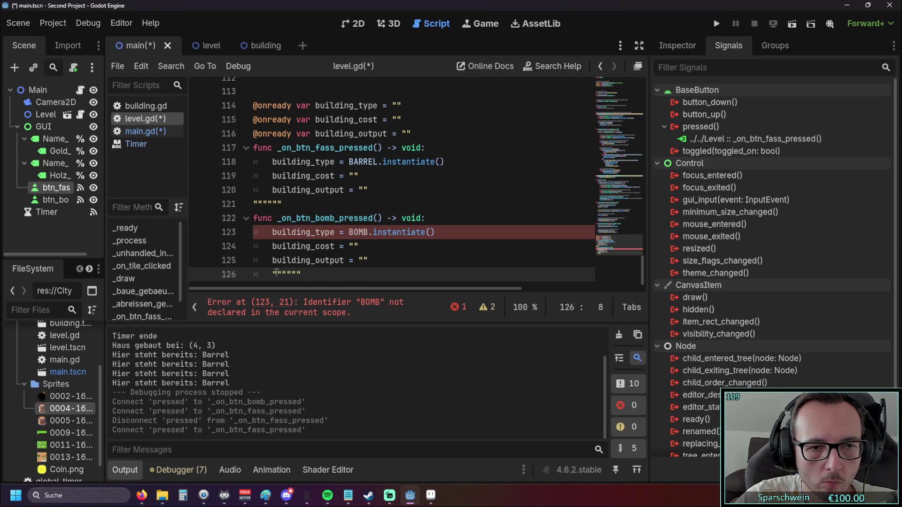
key("BackSpace")
key("BackSpace")
key("BackSpace")
left_click(290, 207)
key("BackSpace")
key("BackSpace")
key("Left")
key("Left")
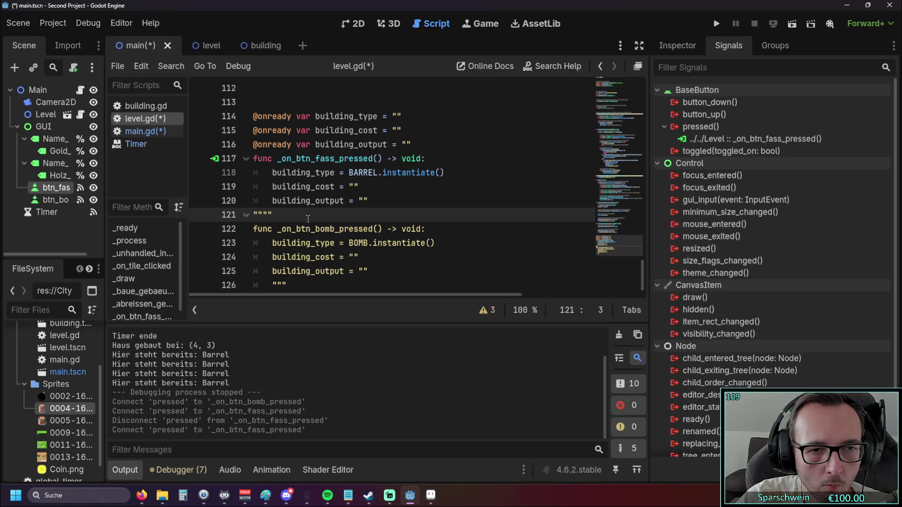
left_click(359, 285)
key("shift+Tab")
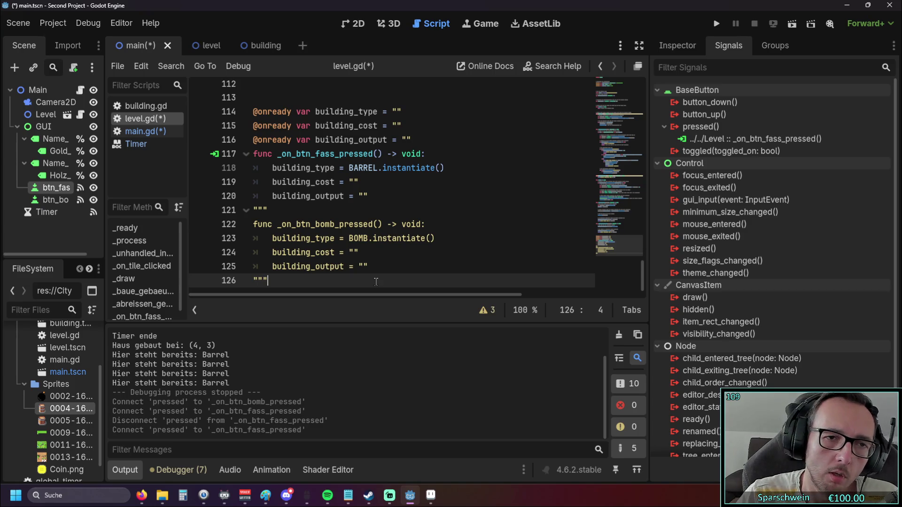
scroll(365, 261, "up", 1)
left_click_drag(420, 182, 227, 153)
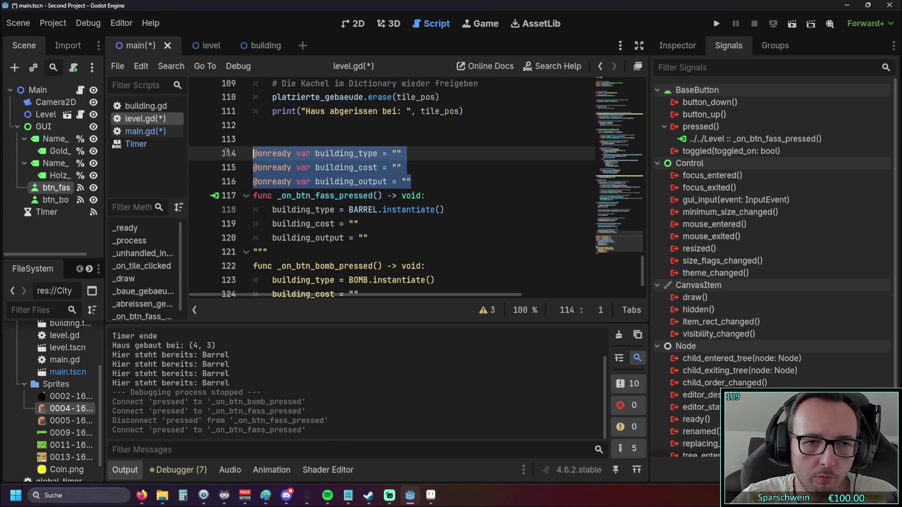
key("ctrl+x")
scroll(322, 174, "up", 20)
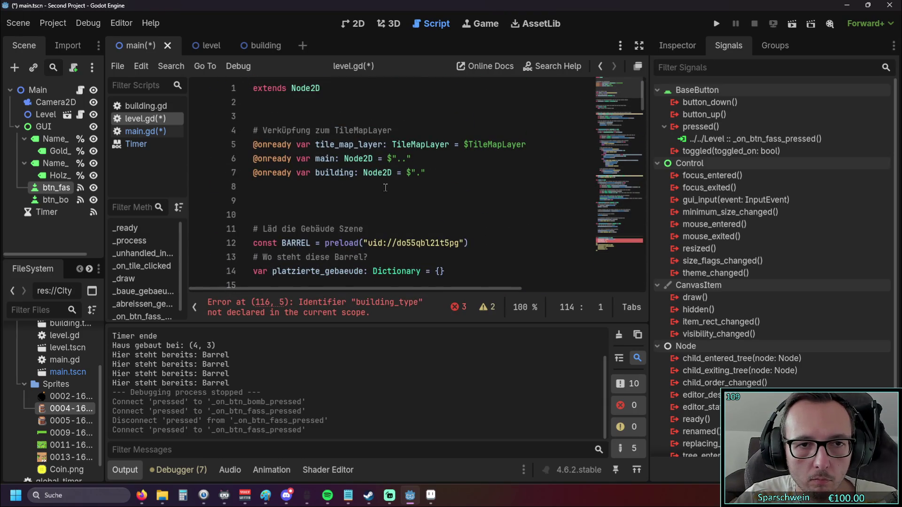
scroll(385, 188, "down", 1)
scroll(385, 187, "up", 1)
scroll(389, 192, "down", 1)
scroll(390, 192, "up", 1)
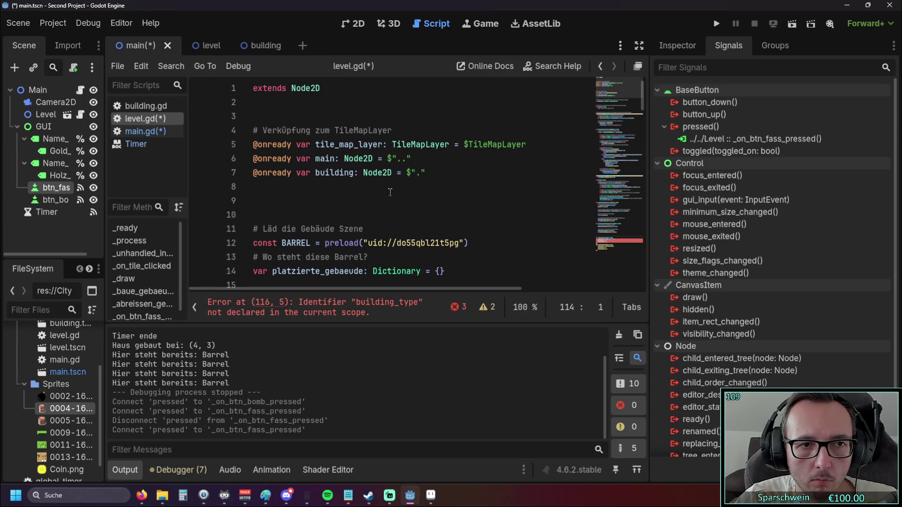
left_click(424, 177)
key("Return")
key("Return")
key("ctrl+v")
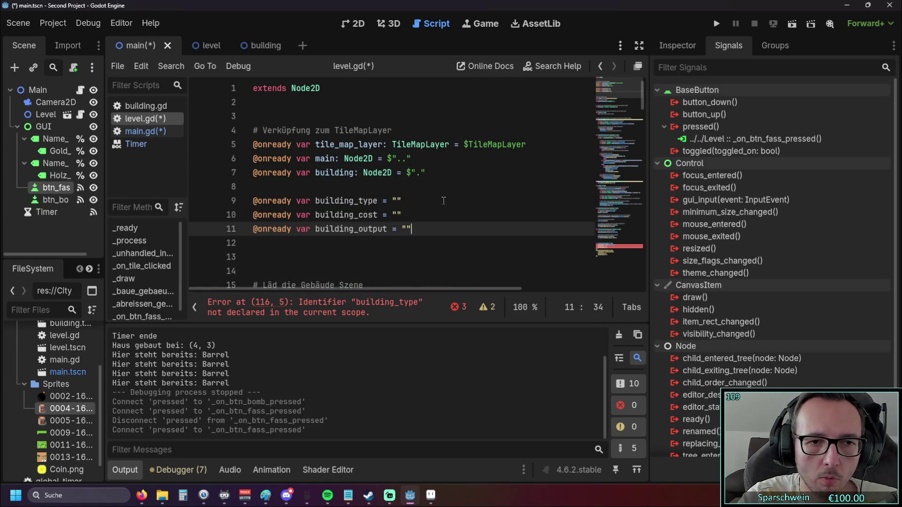
left_click(372, 188)
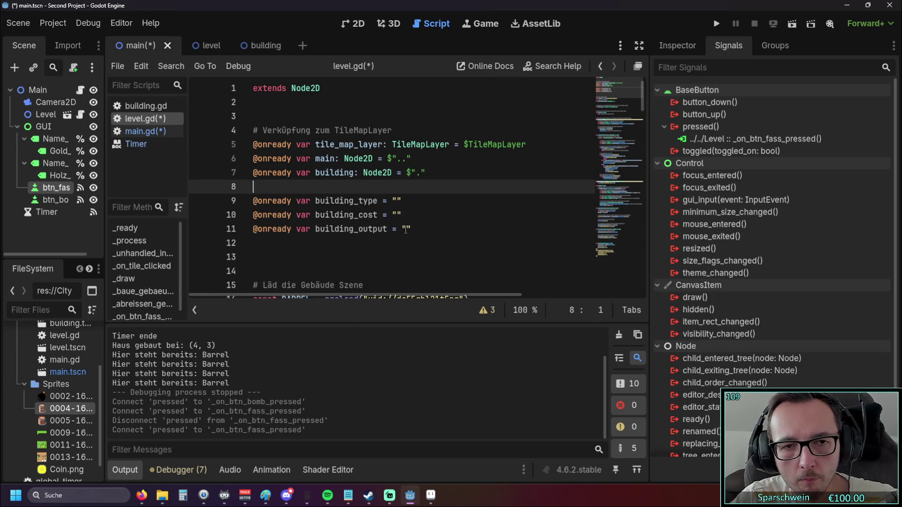
left_click(420, 244)
scroll(380, 233, "down", 20)
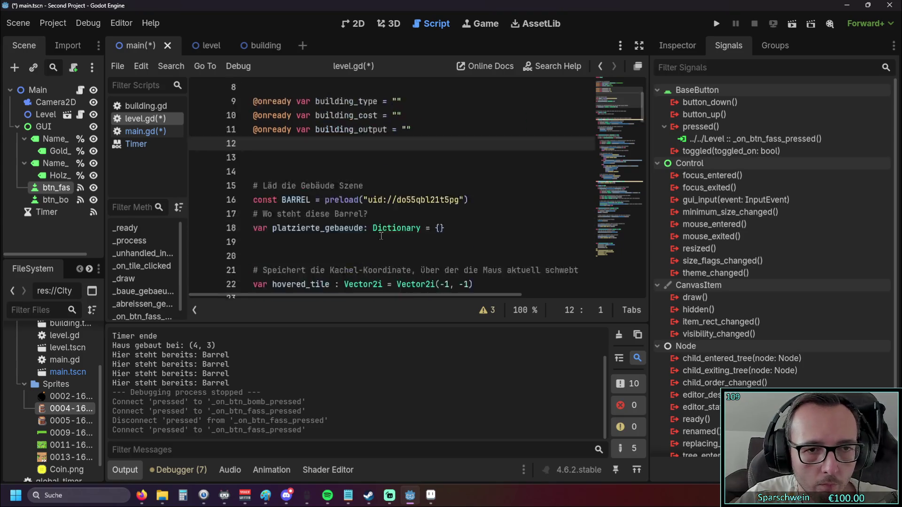
scroll(382, 238, "up", 7)
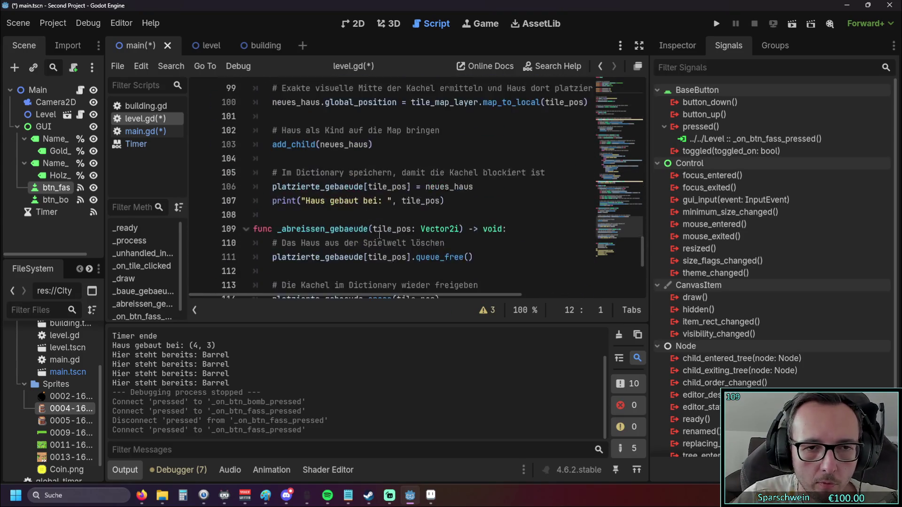
left_click_drag(280, 243, 295, 133)
scroll(390, 186, "down", 1)
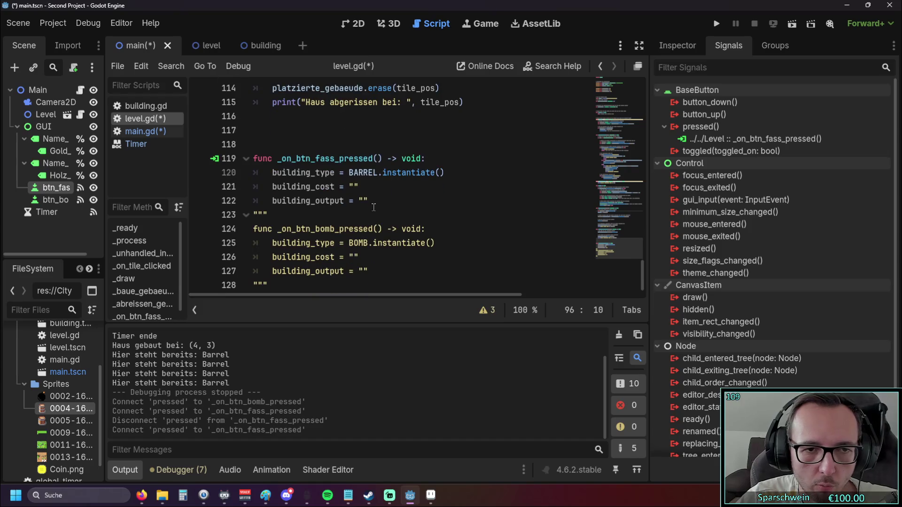
left_click(379, 208)
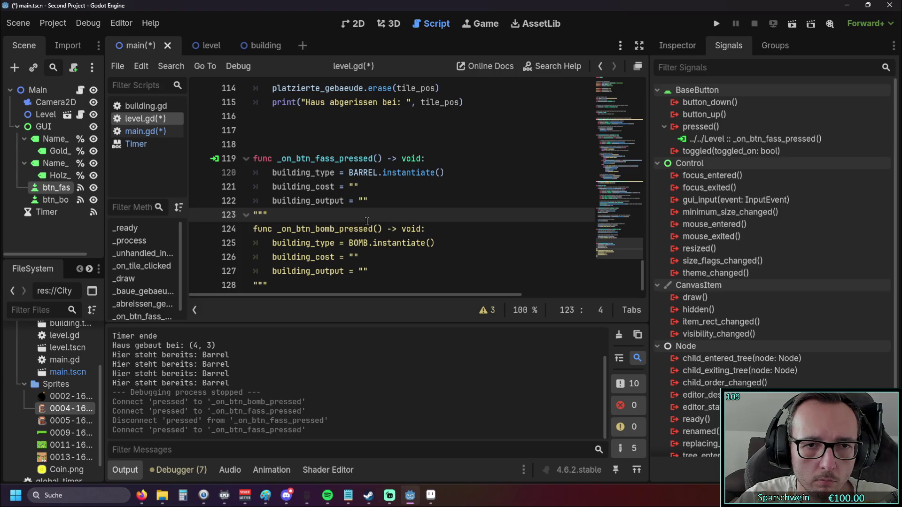
scroll(366, 221, "up", 10)
scroll(367, 221, "up", 3)
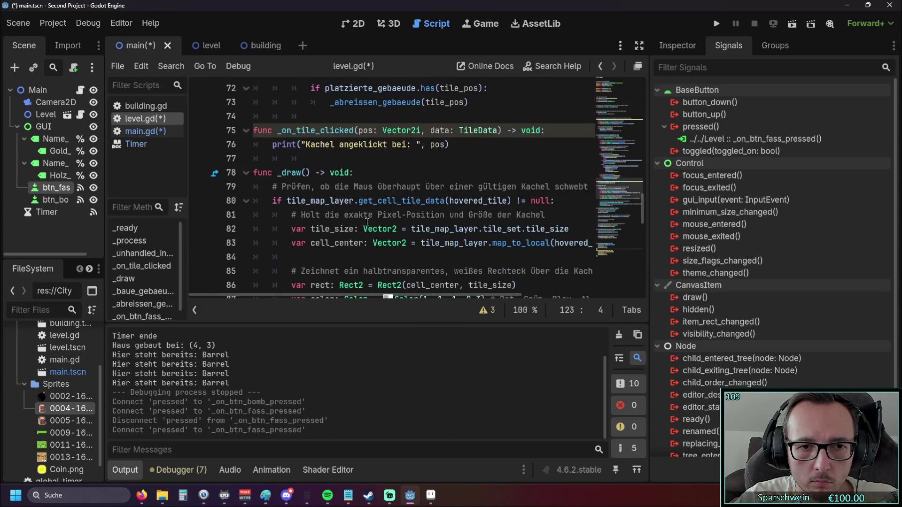
scroll(366, 222, "down", 5)
scroll(371, 222, "down", 3)
scroll(411, 220, "up", 4)
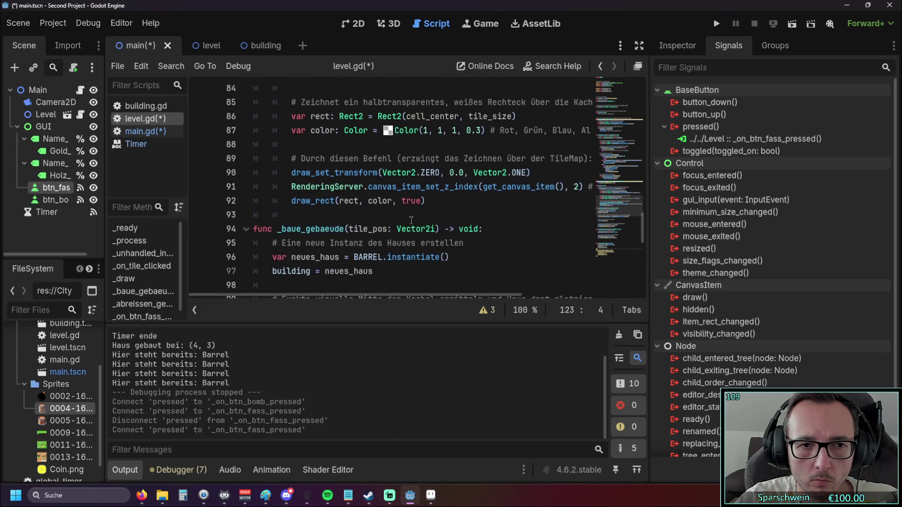
scroll(411, 221, "up", 8)
scroll(411, 220, "up", 3)
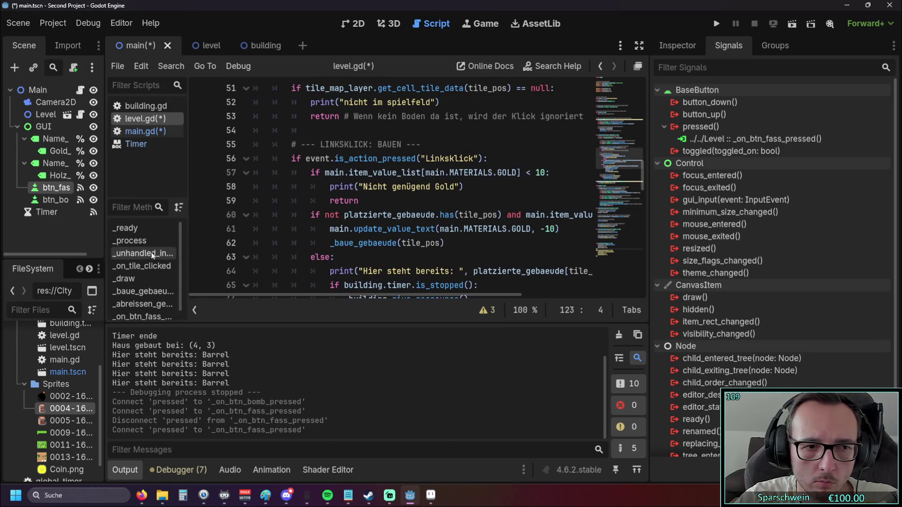
left_click(143, 292)
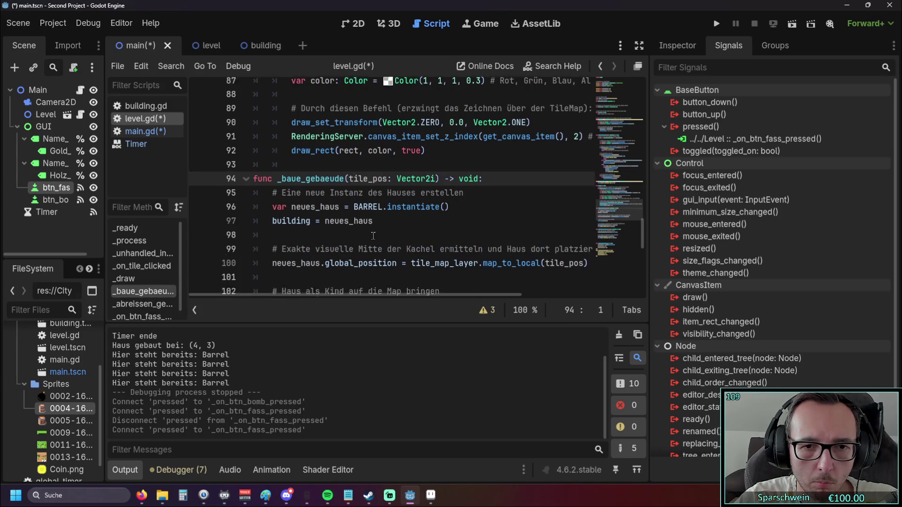
scroll(418, 233, "down", 2)
scroll(475, 228, "down", 1)
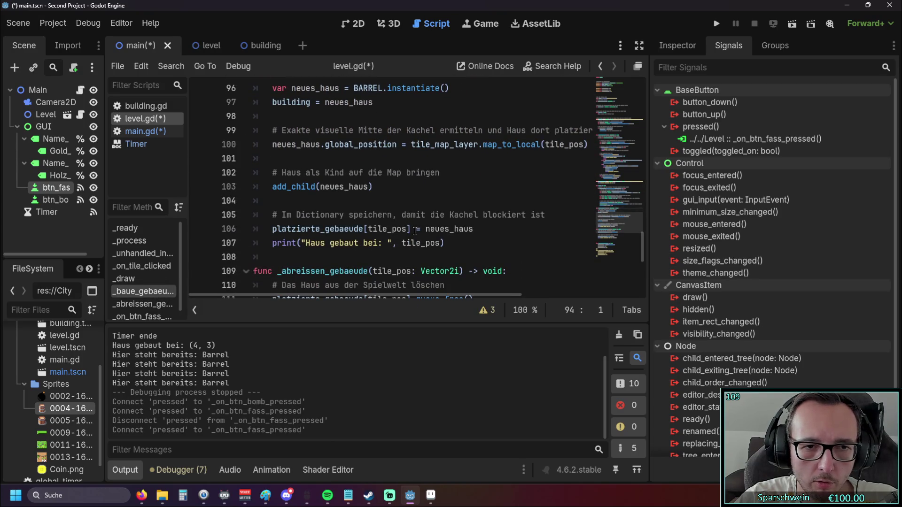
left_click(147, 267)
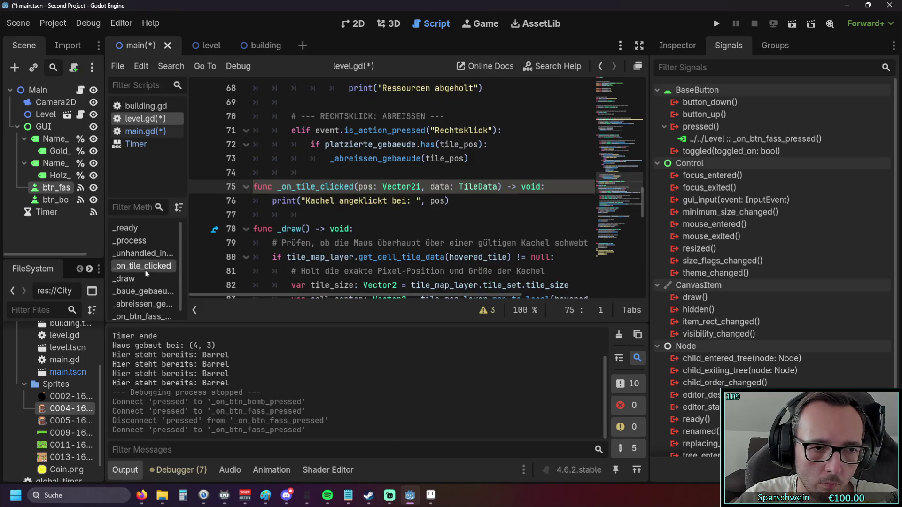
left_click(141, 253)
scroll(394, 234, "down", 4)
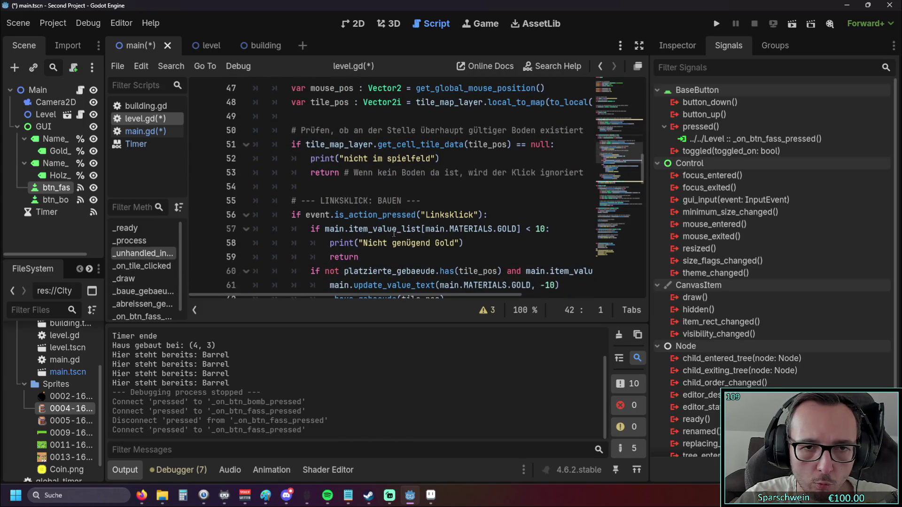
scroll(526, 217, "down", 1)
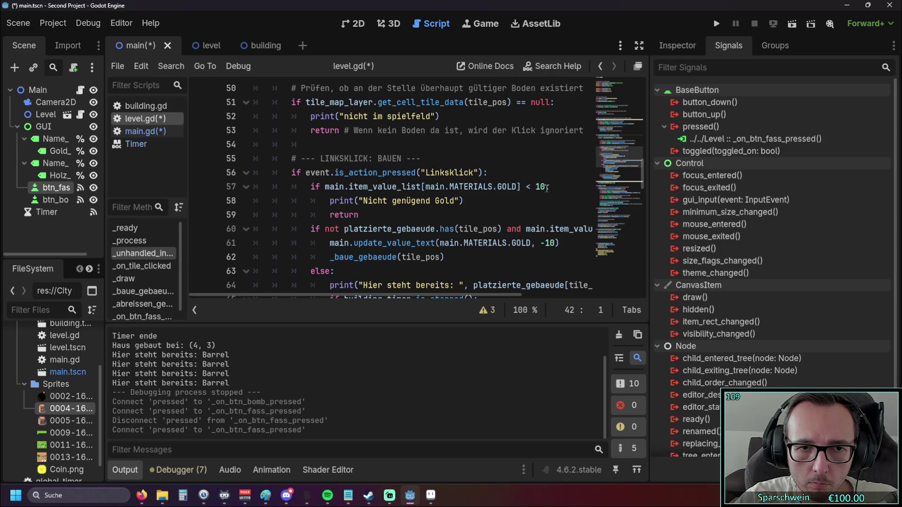
scroll(543, 189, "down", 1)
scroll(544, 189, "down", 1)
left_click_drag(558, 202, 329, 202)
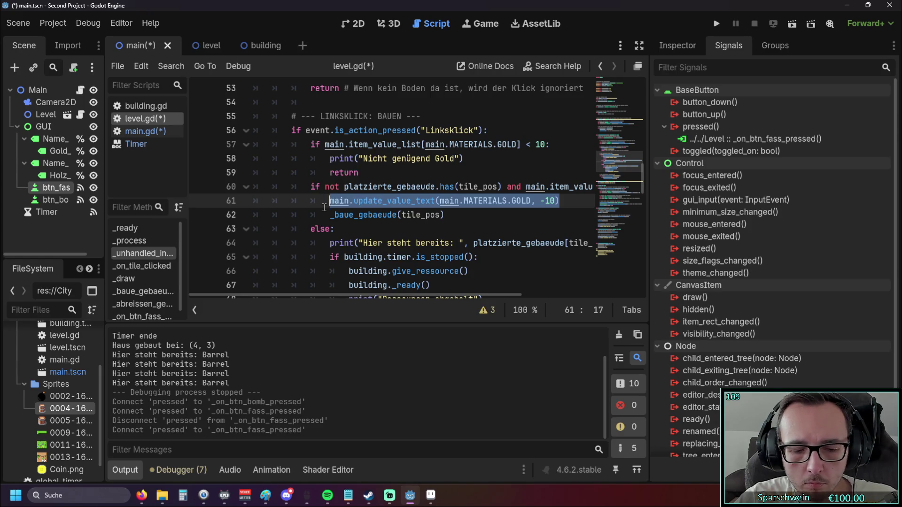
scroll(377, 218, "down", 15)
scroll(377, 217, "down", 5)
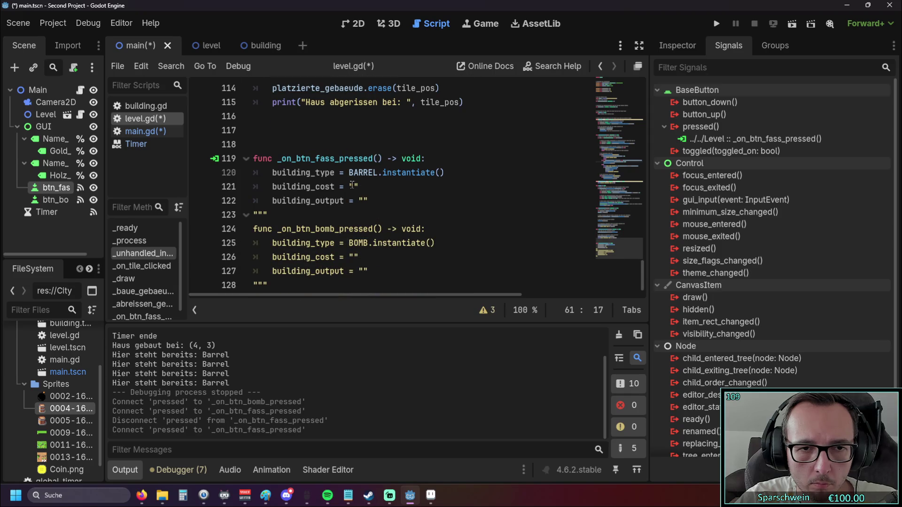
Step: Set the barrel's building_cost to main.update_value_text(main.MATERIALS.GOLD, -10)
double_click(351, 186)
key("ctrl+v")
left_click(385, 210)
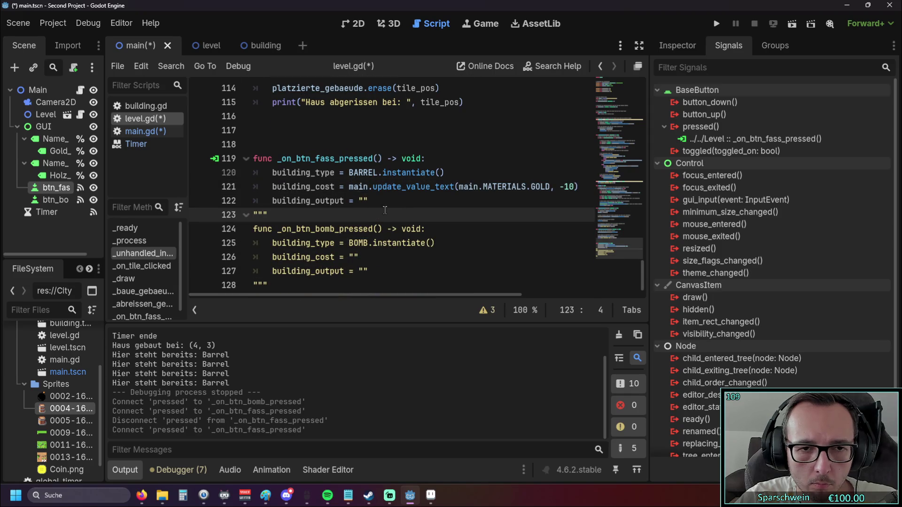
double_click(363, 201)
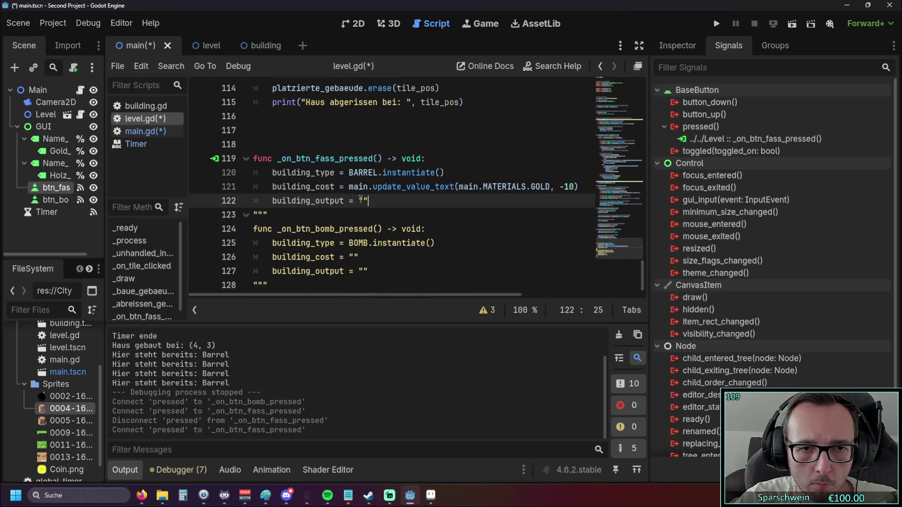
left_click(402, 205)
Step: Switch to the level scene tab
scroll(402, 206, "up", 2)
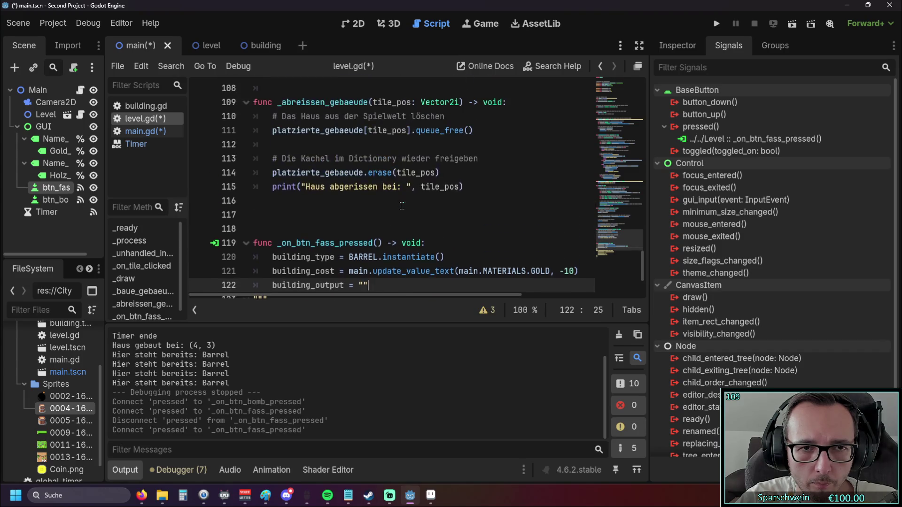
scroll(401, 205, "down", 2)
left_click(210, 48)
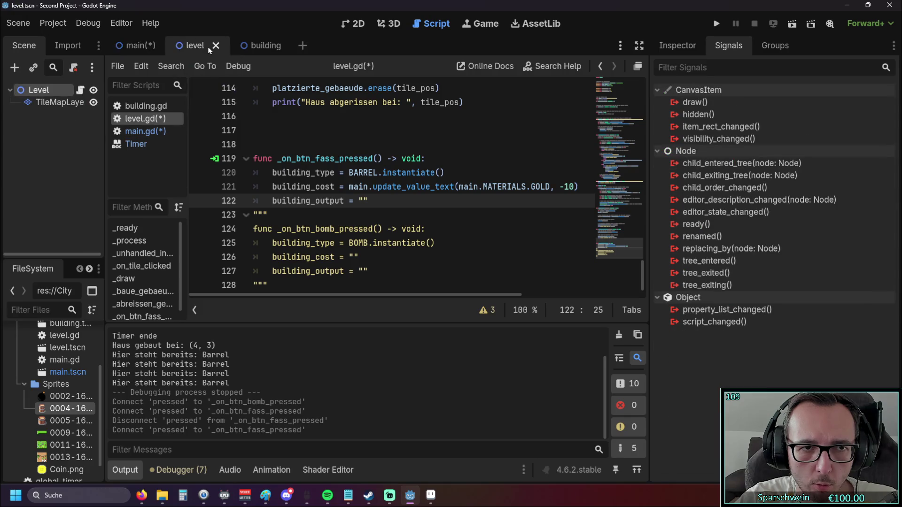
Step: Open building.gd and select the give_ressource function on lines 52–53
left_click(143, 131)
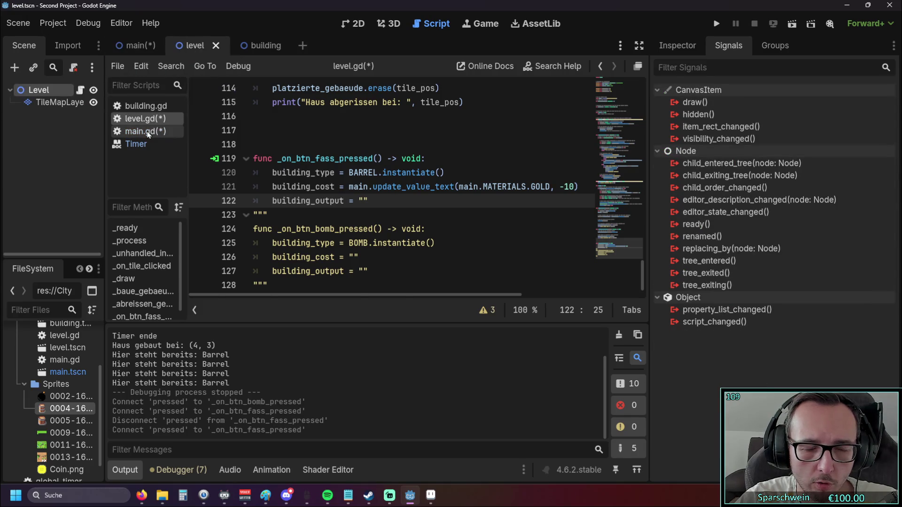
left_click(143, 106)
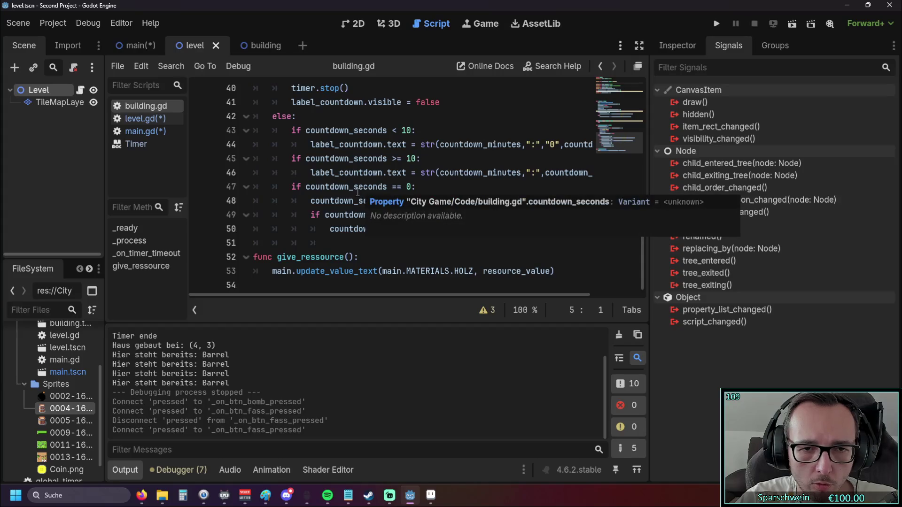
mouse_move(355, 195)
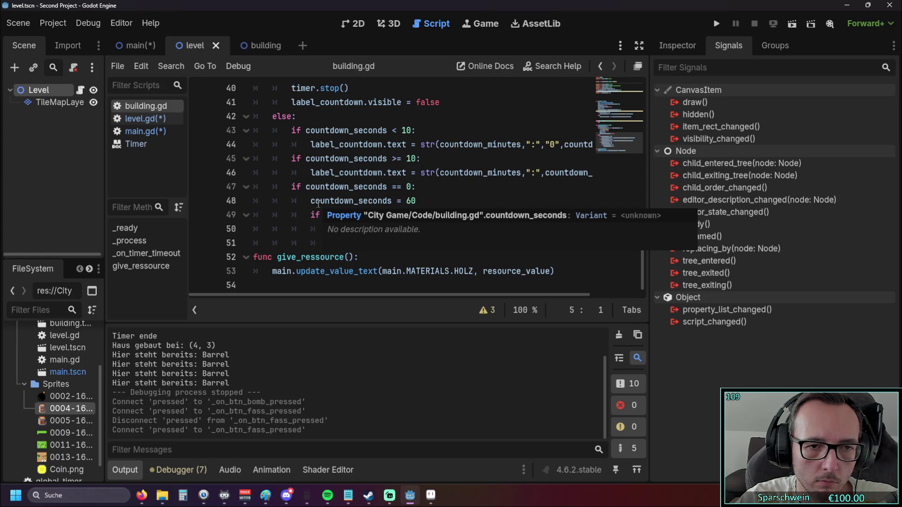
scroll(397, 217, "up", 3)
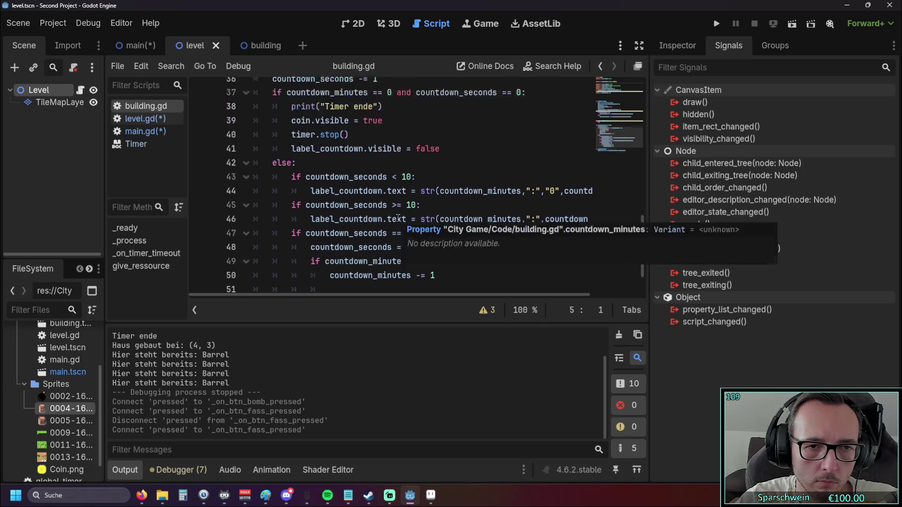
scroll(397, 219, "down", 3)
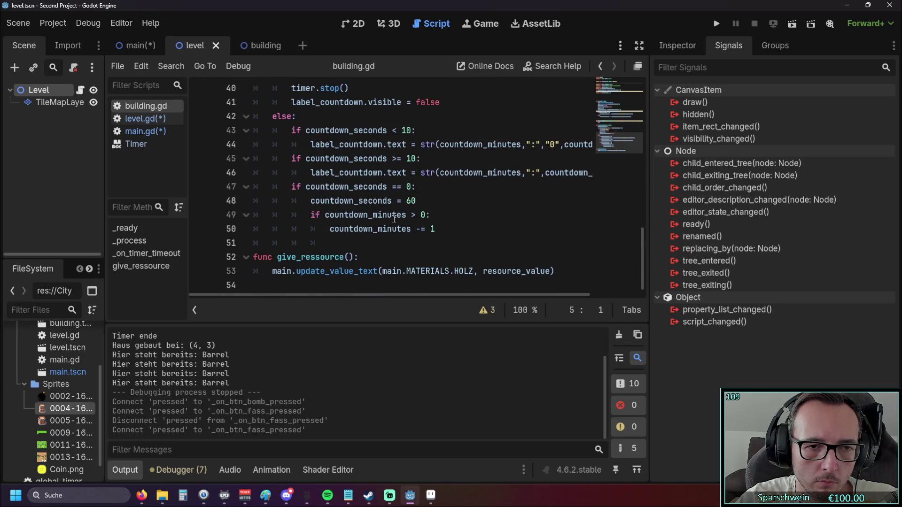
scroll(394, 217, "down", 1)
mouse_move(559, 265)
left_mouse_down()
mouse_move(237, 239)
mouse_move(233, 250)
left_mouse_up()
key("ctrl+c")
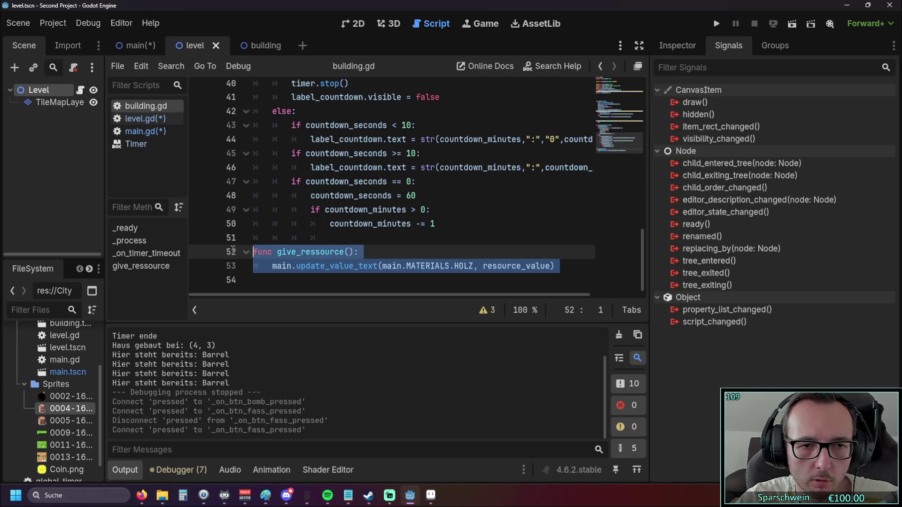
Step: Cut give_ressource from building.gd and paste it at line 117 of level.gd, removing the extra blank line
key("BackSpace")
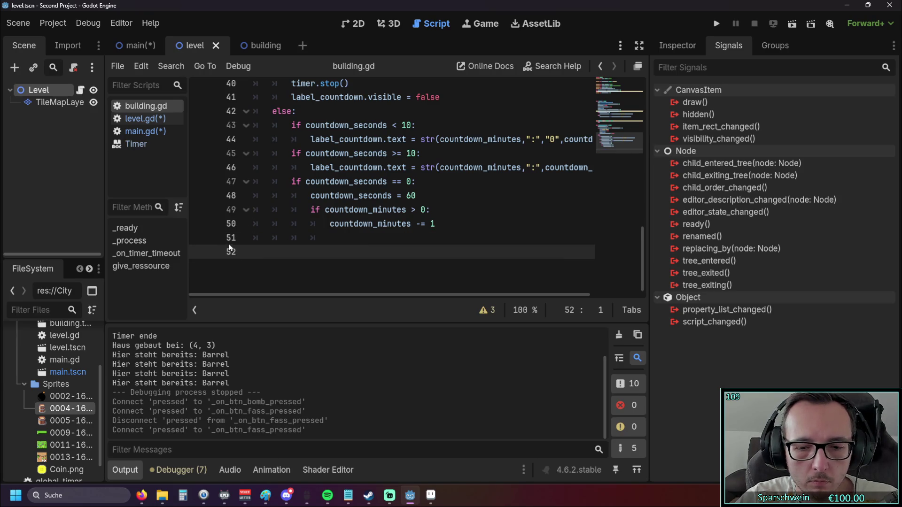
key("BackSpace")
key("BackSpace")
left_click(146, 118)
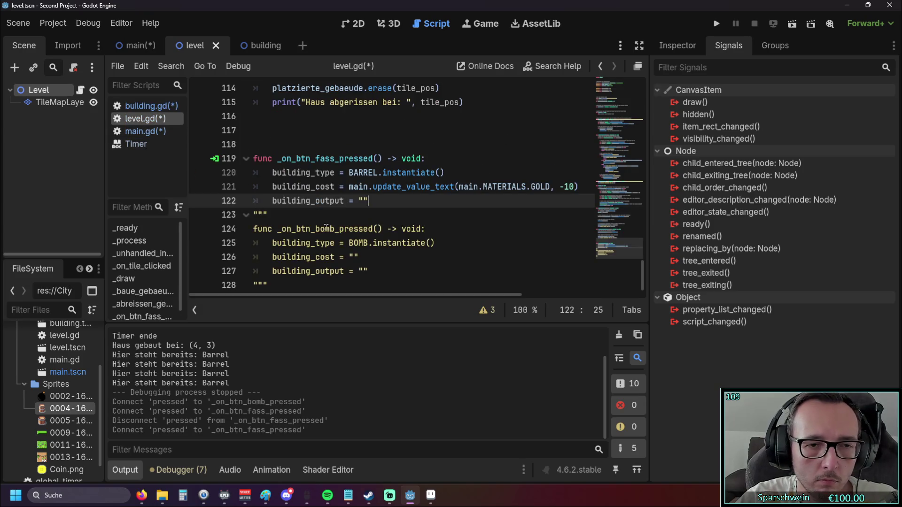
scroll(324, 226, "up", 1)
left_click(295, 168)
key("ctrl+v")
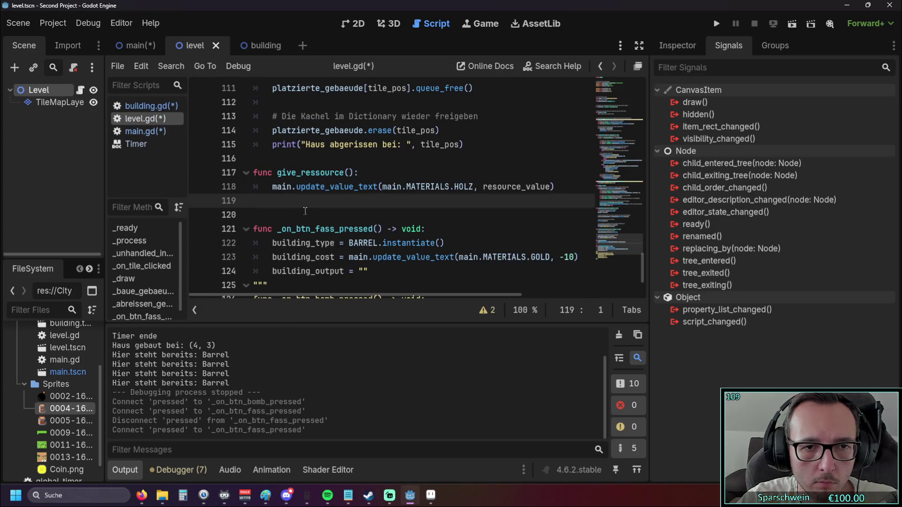
key("Delete")
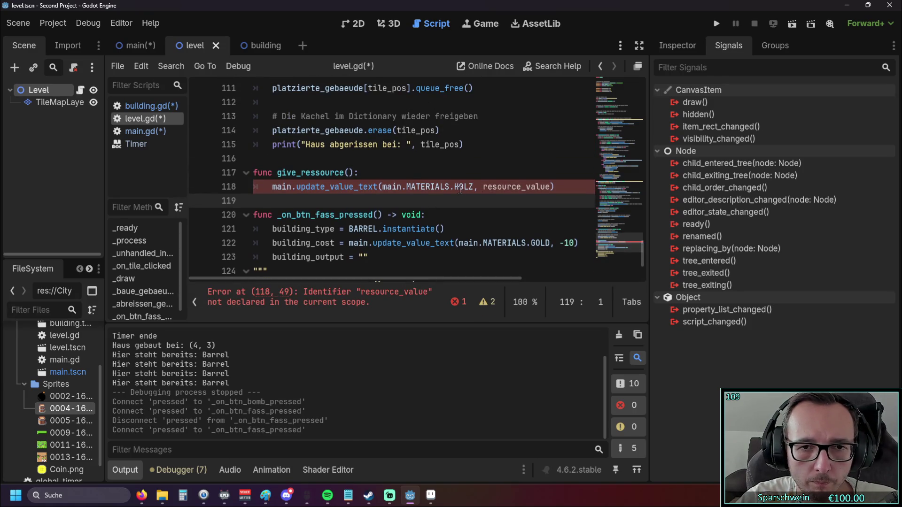
Step: Review the pasted give_ressource function and its name in level.gd
left_click(448, 209)
scroll(422, 202, "up", 2)
scroll(422, 202, "down", 2)
left_click_drag(277, 173, 301, 173)
double_click(345, 173)
scroll(400, 187, "up", 8)
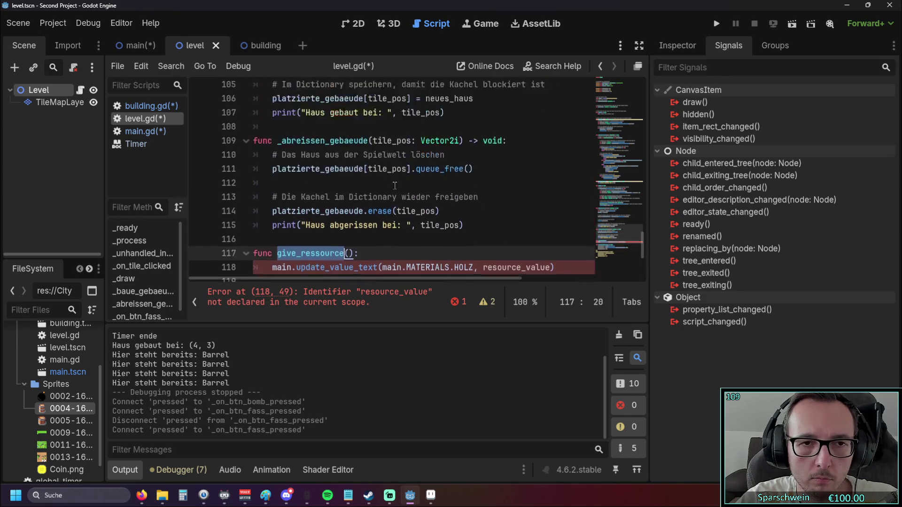
scroll(407, 193, "down", 1)
scroll(432, 198, "up", 5)
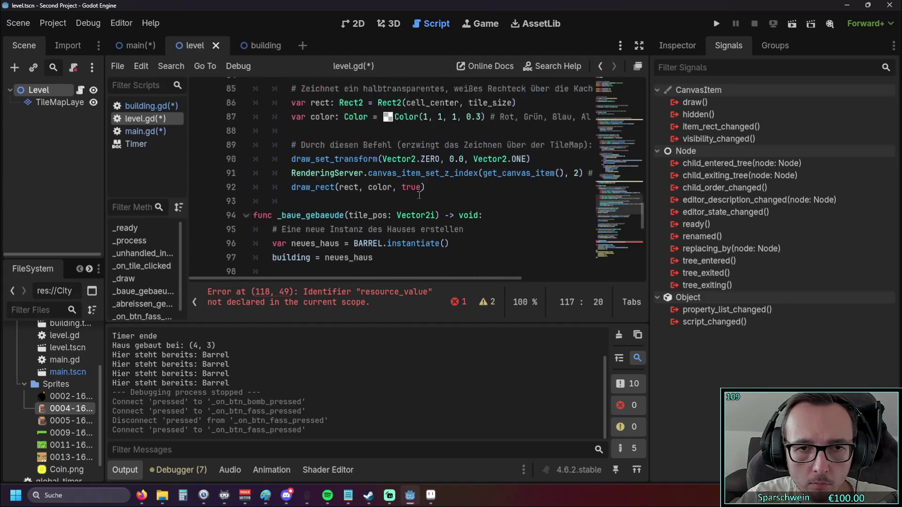
scroll(446, 201, "up", 2)
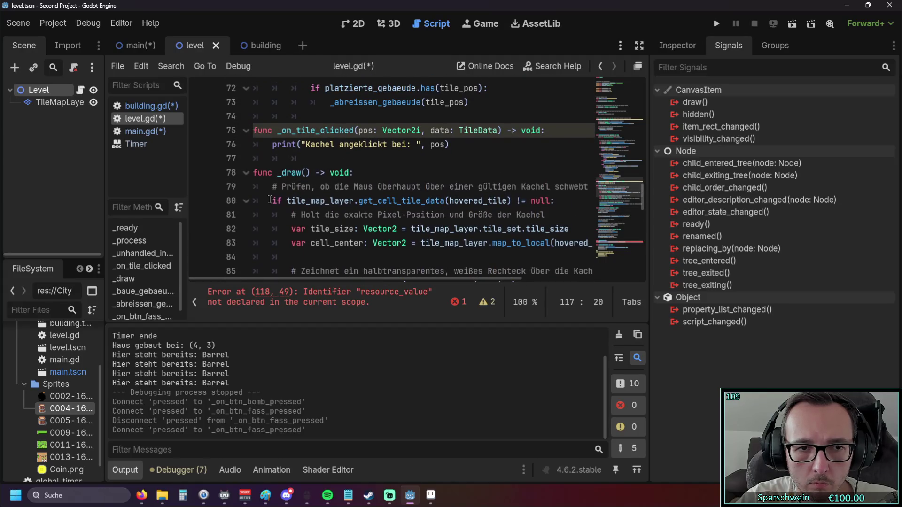
Step: Collapse the _draw and _on_tile_clicked functions in level.gd
left_click(245, 188)
scroll(395, 194, "up", 2)
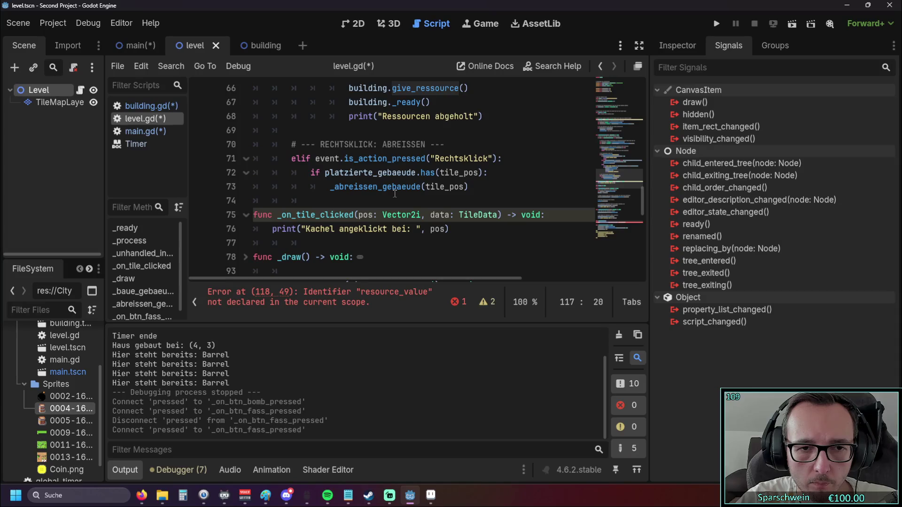
left_click(245, 215)
scroll(375, 211, "up", 1)
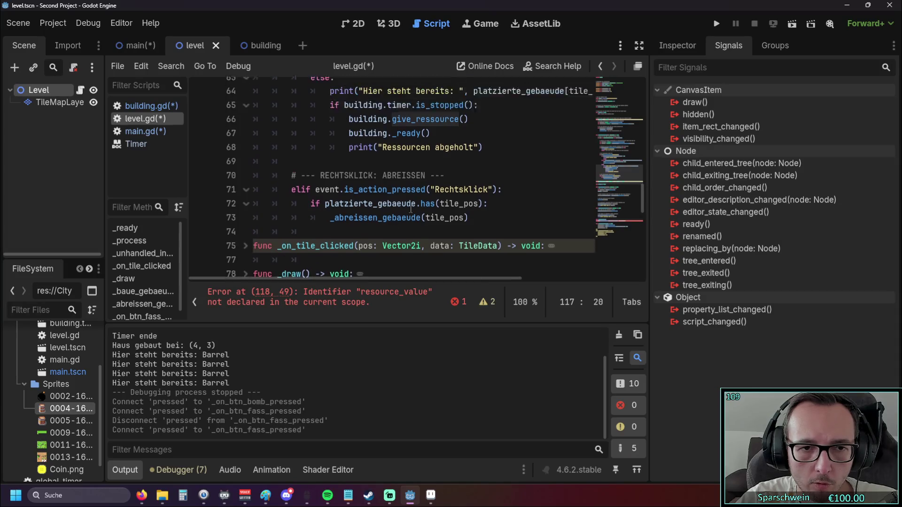
scroll(490, 188, "up", 1)
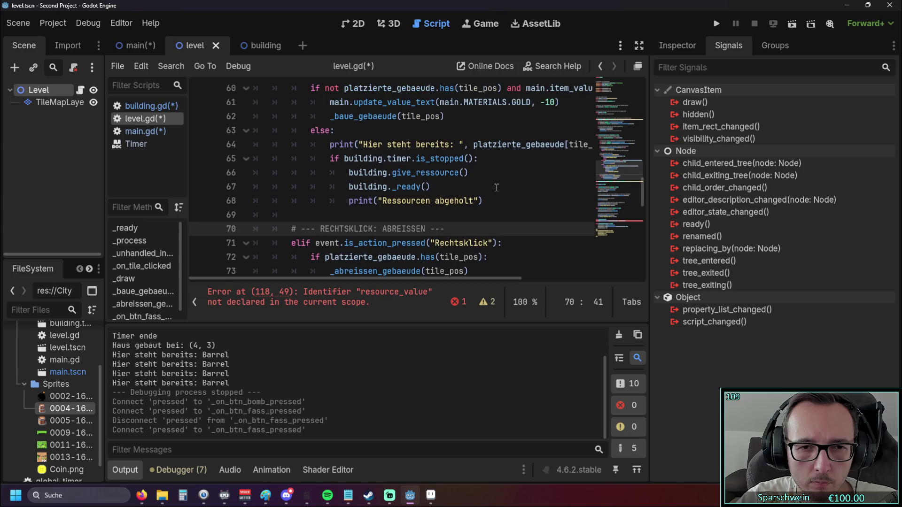
scroll(490, 189, "up", 1)
Step: Delete the 'building.' prefix so line 66 calls give_ressource() directly
left_click_drag(392, 215, 350, 215)
key("Delete")
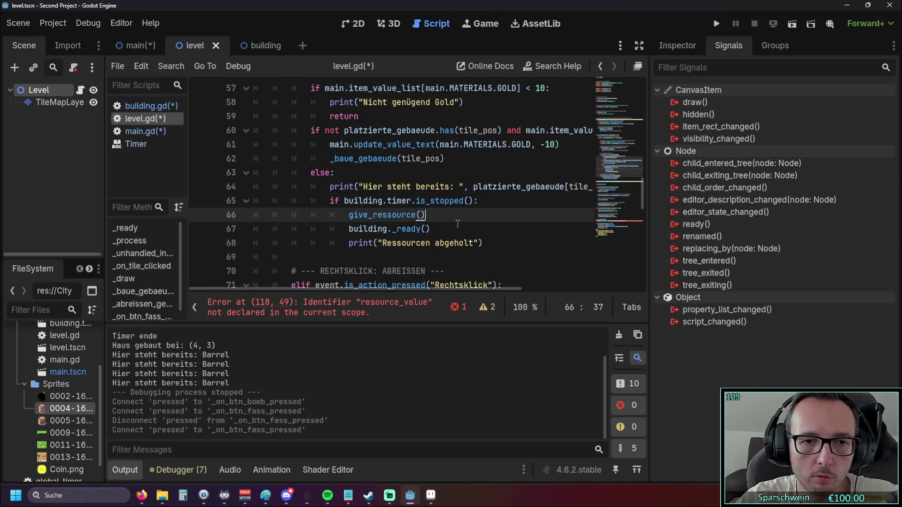
left_click(443, 229)
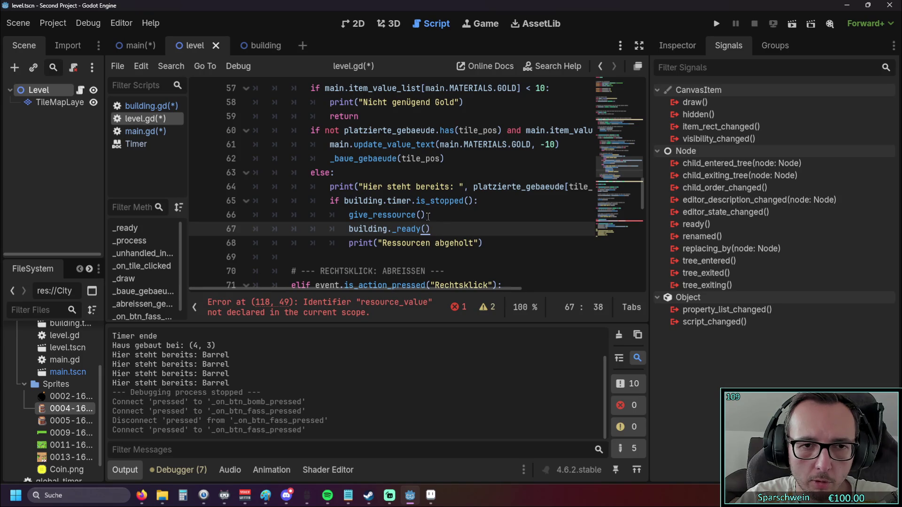
scroll(437, 220, "up", 1)
scroll(437, 220, "up", 1)
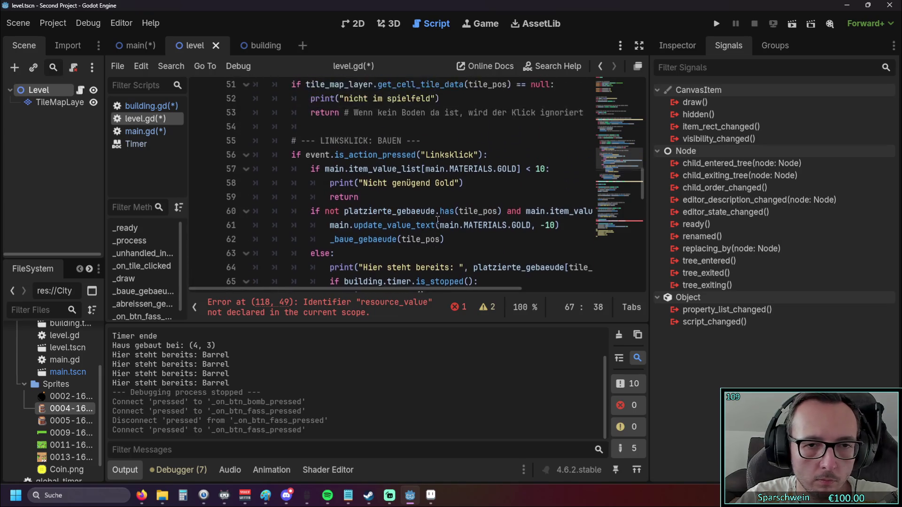
scroll(437, 219, "down", 20)
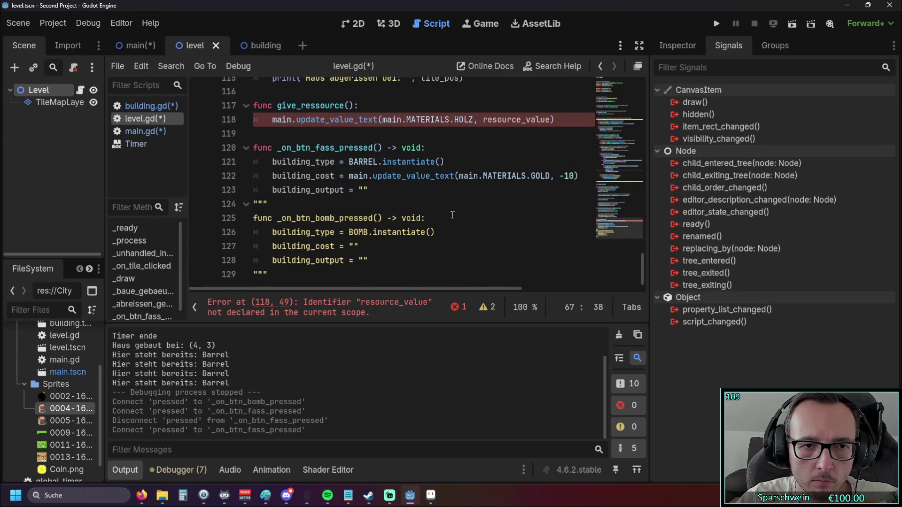
Step: Remove the opening and closing triple quotes around the bomb button handler
left_click(290, 276)
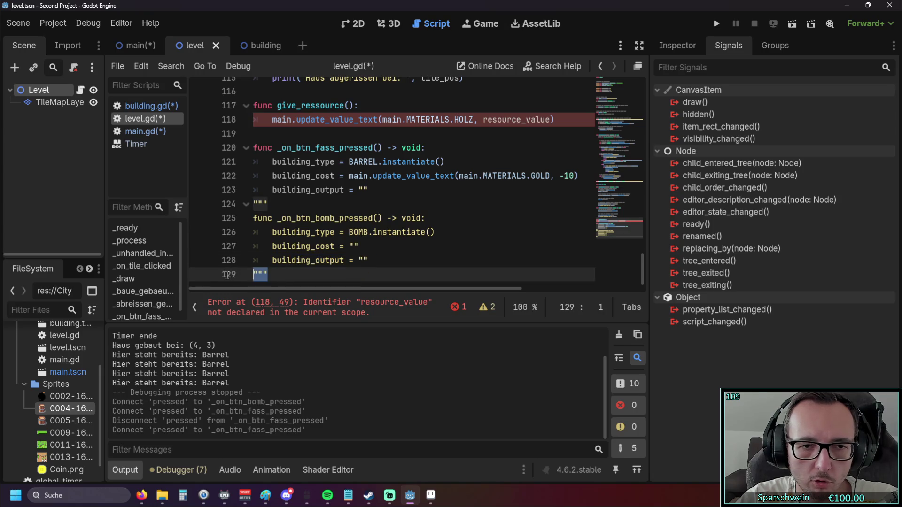
key("BackSpace")
key("BackSpace")
key("BackSpace")
left_click_drag(269, 204, 234, 207)
left_click(268, 215)
key("BackSpace")
key("BackSpace")
key("BackSpace")
scroll(393, 264, "down", 1)
Step: Comment out _on_btn_bomb_pressed on lines 125–128 with Ctrl+K
left_click(394, 263)
left_click_drag(394, 264, 246, 212)
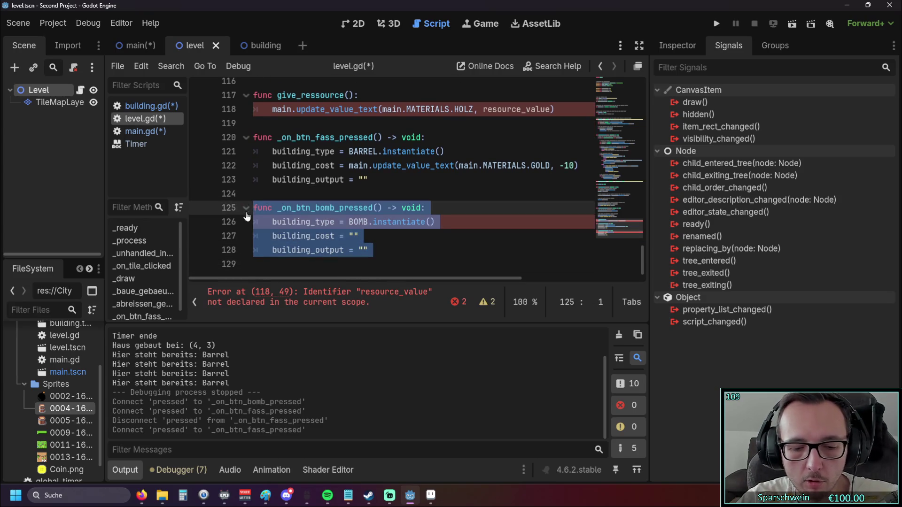
key("ctrl+k")
left_click(439, 265)
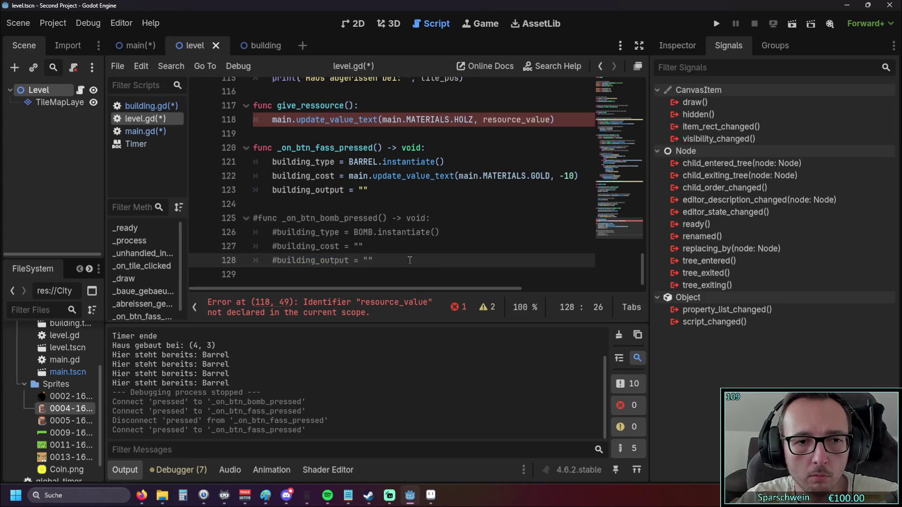
left_click(277, 232)
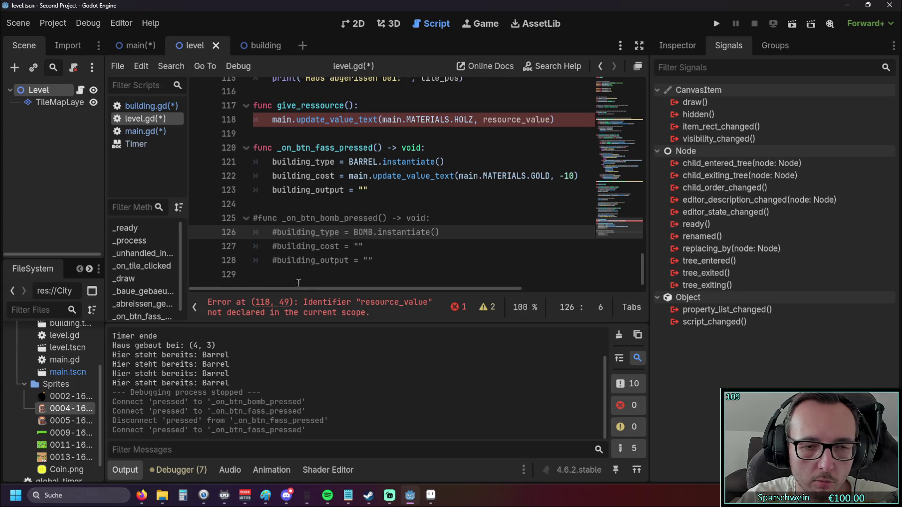
left_click_drag(382, 263, 252, 219)
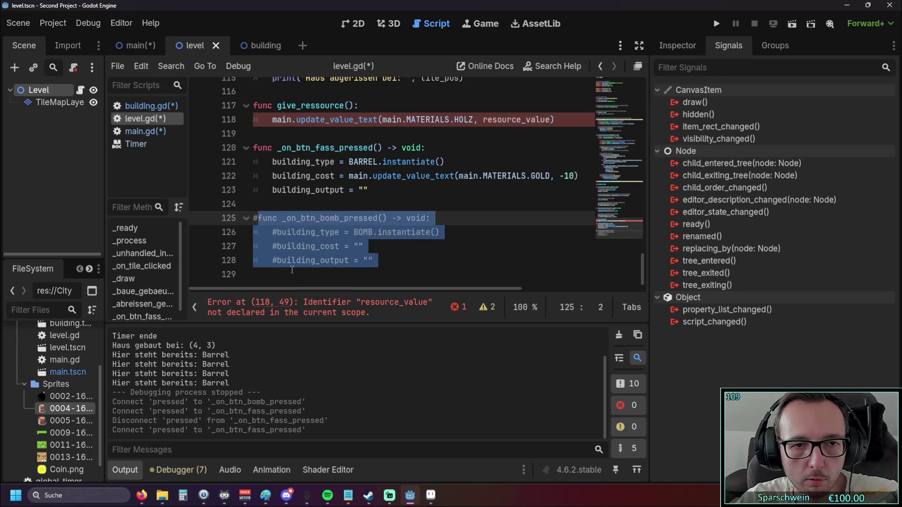
left_click(347, 272)
scroll(349, 264, "up", 1)
scroll(349, 263, "down", 1)
scroll(351, 262, "up", 1)
scroll(355, 260, "down", 1)
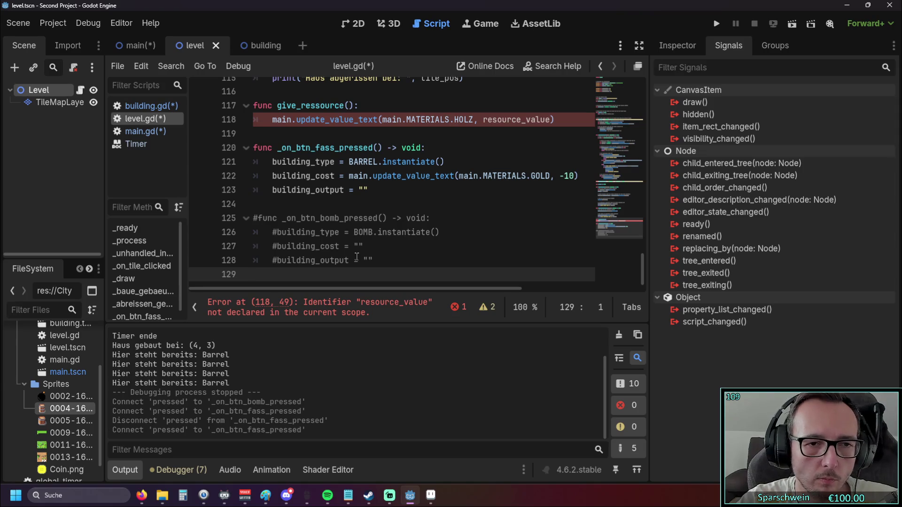
Step: Find the undeclared resource_value reference, then select building_output in the barrel handler to copy
scroll(358, 252, "up", 1)
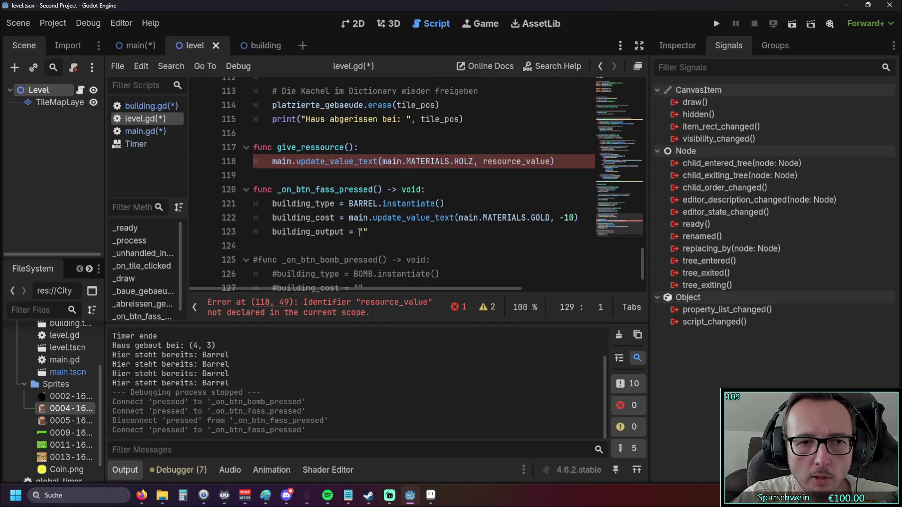
scroll(359, 234, "up", 1)
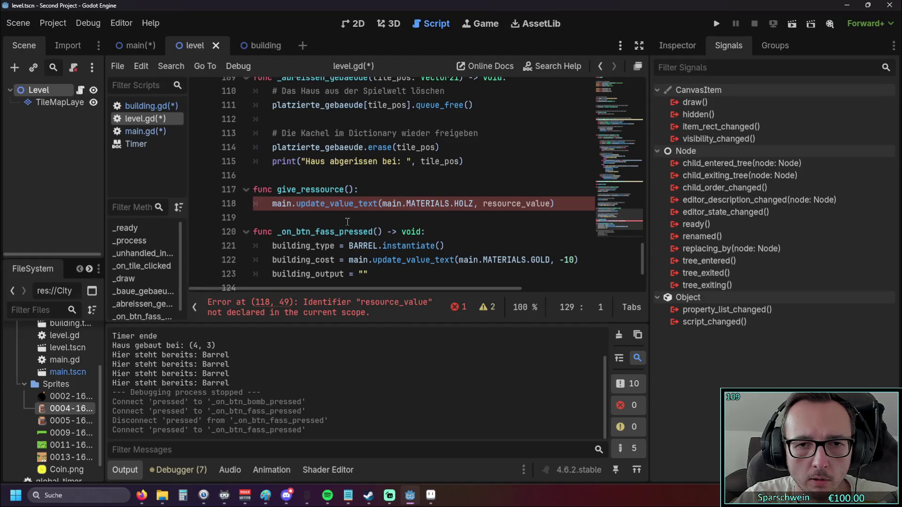
left_click(503, 205)
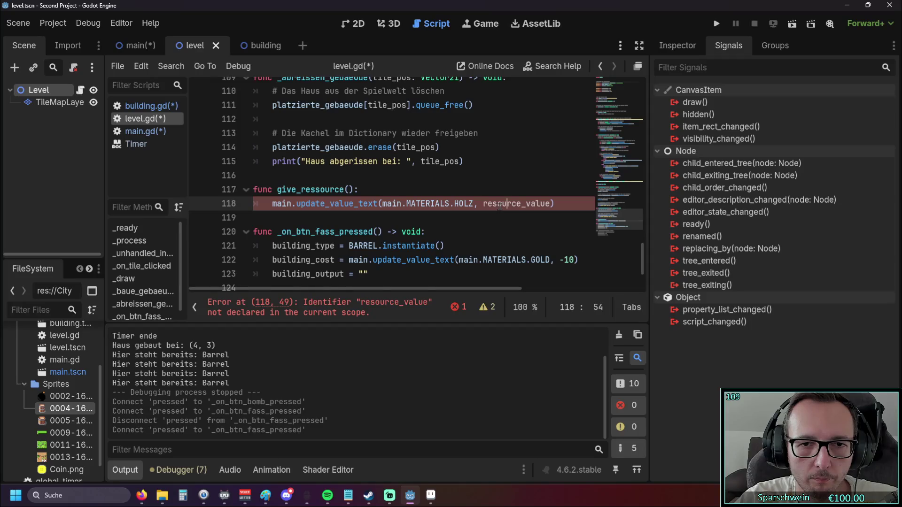
scroll(500, 205, "down", 1)
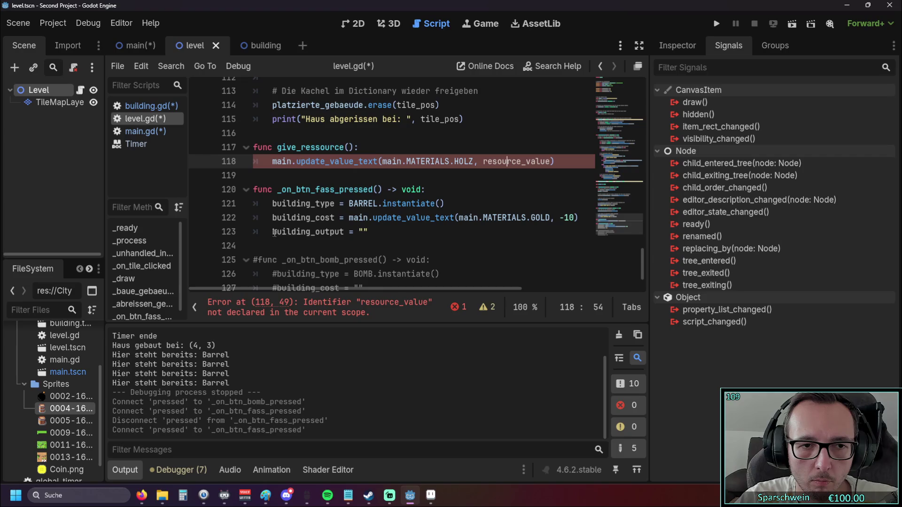
double_click(273, 219)
key("Down")
key("Down")
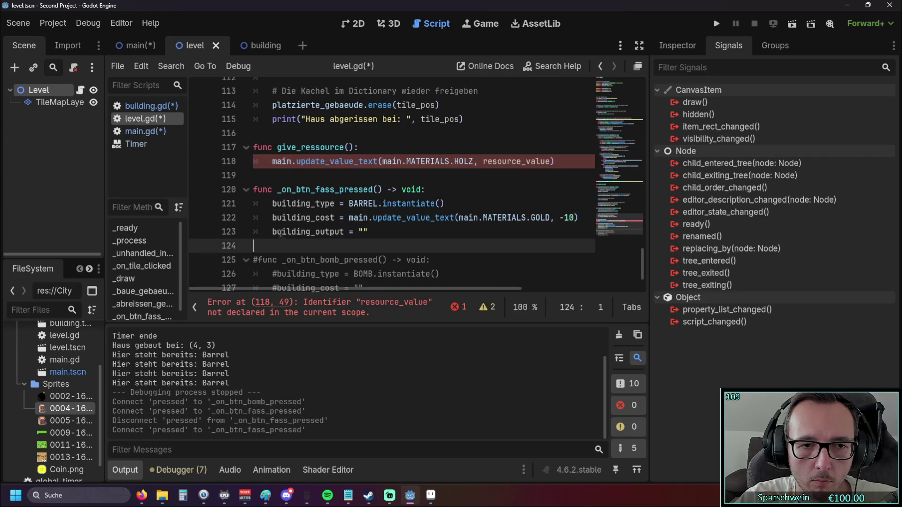
left_click_drag(273, 231, 344, 234)
key("ctrl+c")
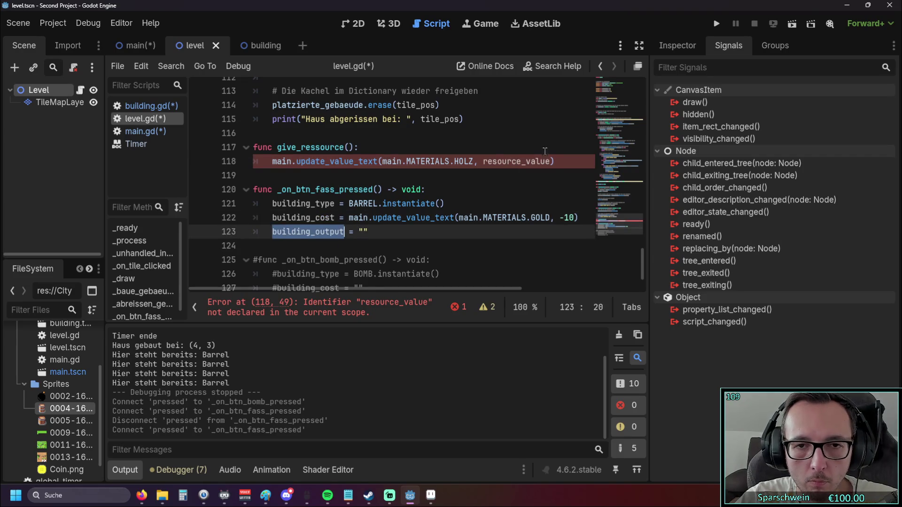
Step: Replace resource_value on line 118 with building_output
left_click(526, 162)
left_click_drag(484, 162, 553, 162)
key("ctrl+v")
left_click(488, 190)
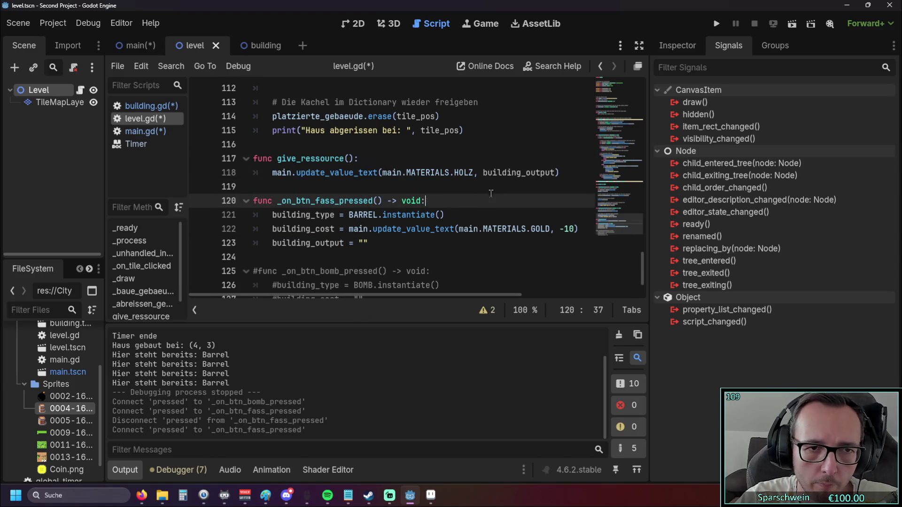
scroll(407, 221, "down", 1)
scroll(406, 223, "up", 1)
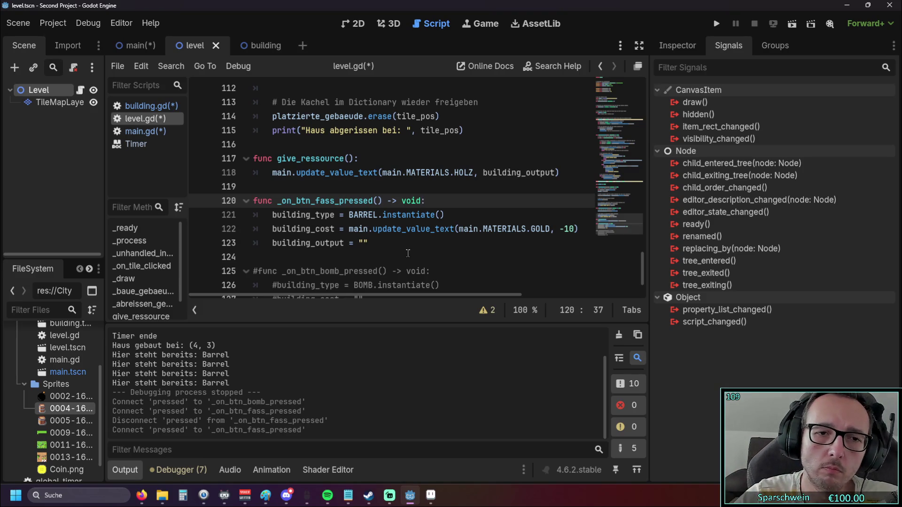
Step: Copy the update_value_text call from line 122 over the empty string assigned to building_output
double_click(406, 246)
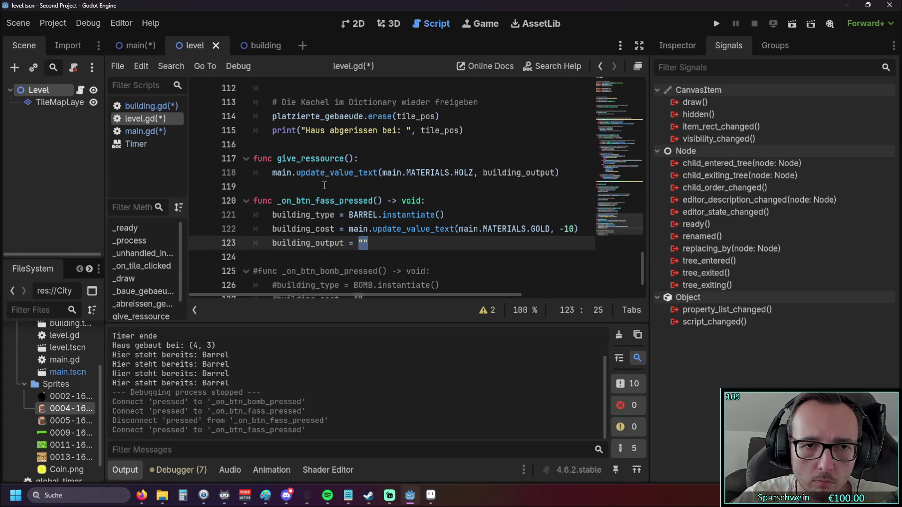
left_click(273, 187)
left_click_drag(272, 172, 354, 174)
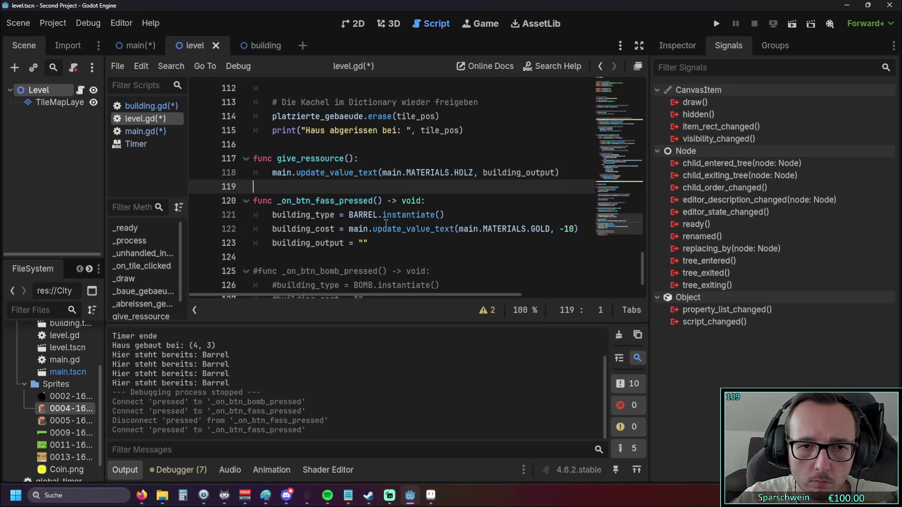
left_click_drag(349, 228, 581, 236)
key("ctrl+c")
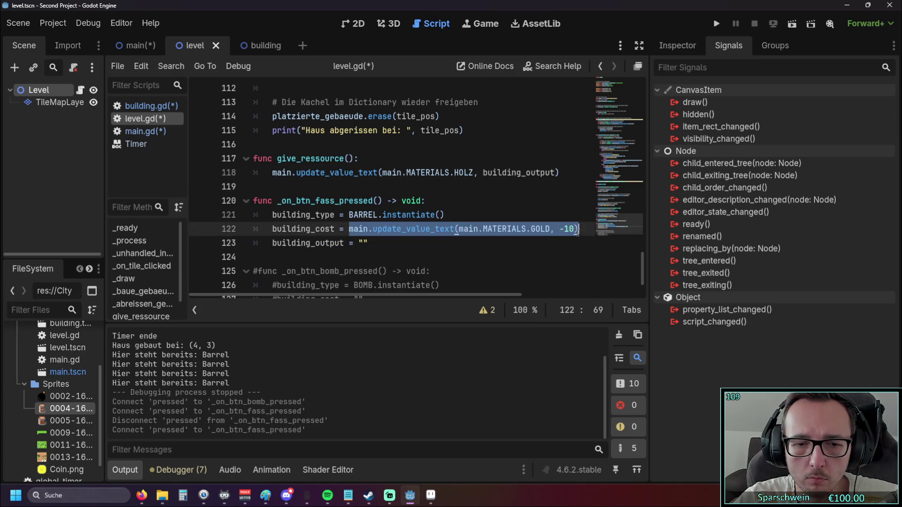
double_click(364, 243)
key("ctrl+v")
Step: Change the pasted output call's amount from -10 to 20 and GOLD to HOLZ
left_click_drag(559, 243, 573, 243)
type("20")
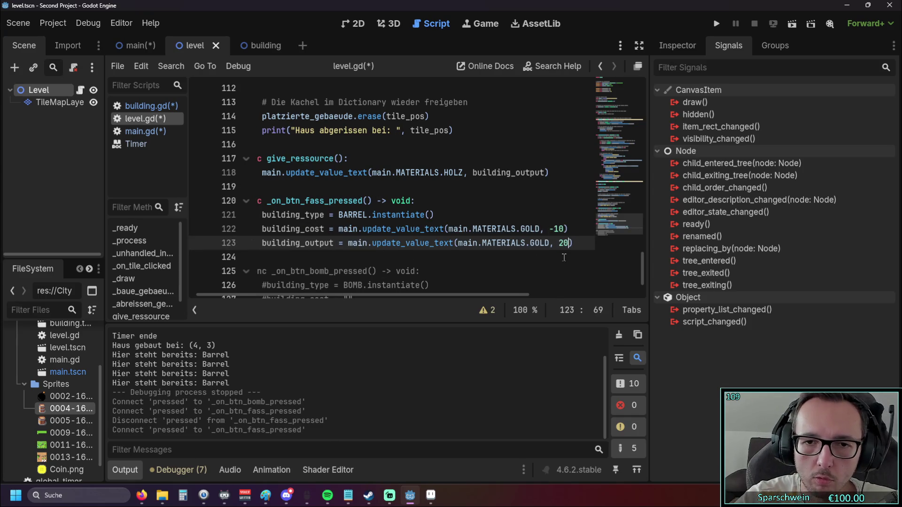
double_click(532, 243)
type("HOL")
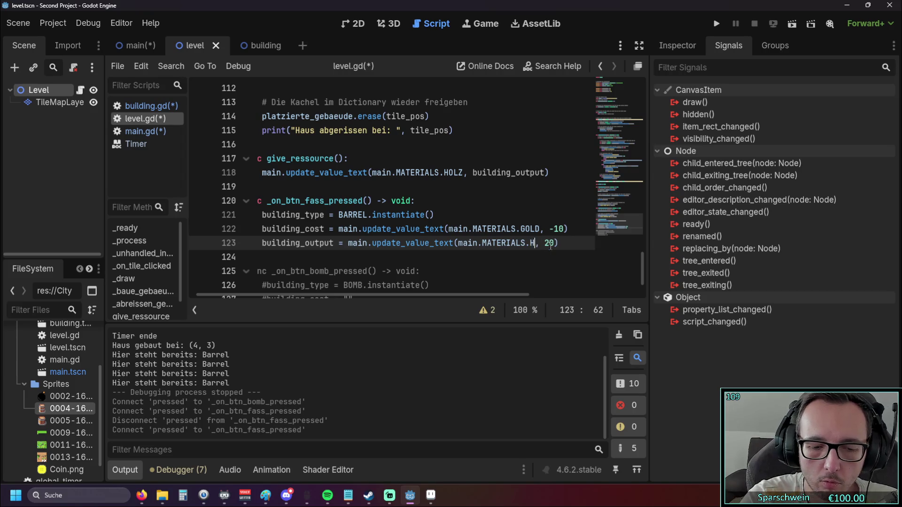
type("Z")
left_click(502, 263)
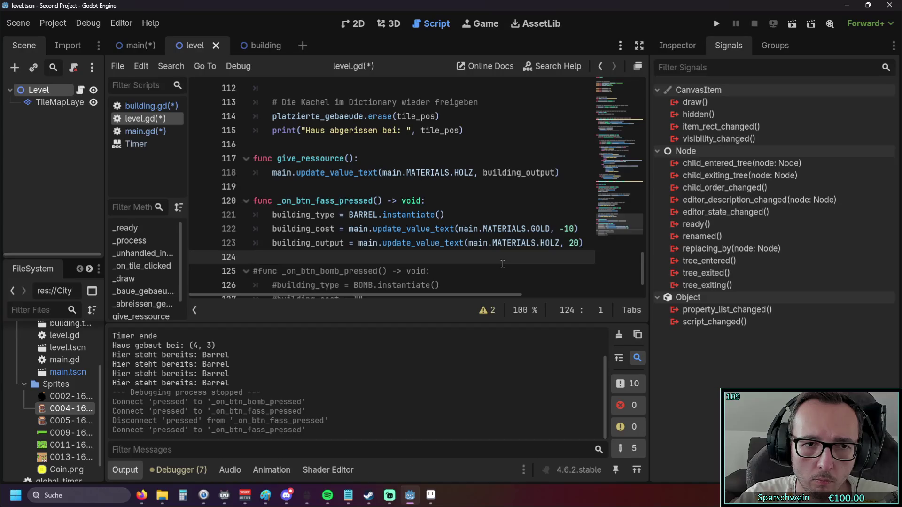
scroll(413, 236, "up", 3)
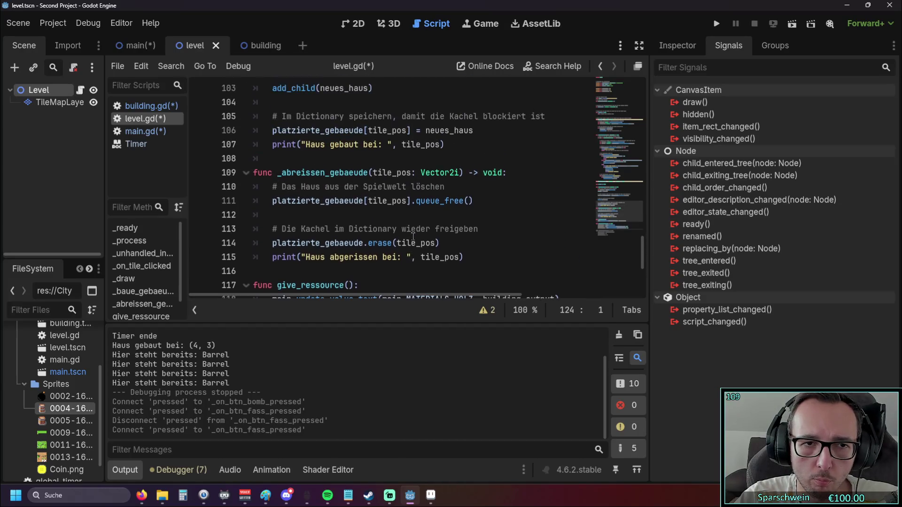
scroll(413, 236, "up", 4)
scroll(402, 235, "down", 1)
left_click_drag(446, 268, 324, 127)
scroll(480, 198, "down", 2)
scroll(480, 198, "down", 3)
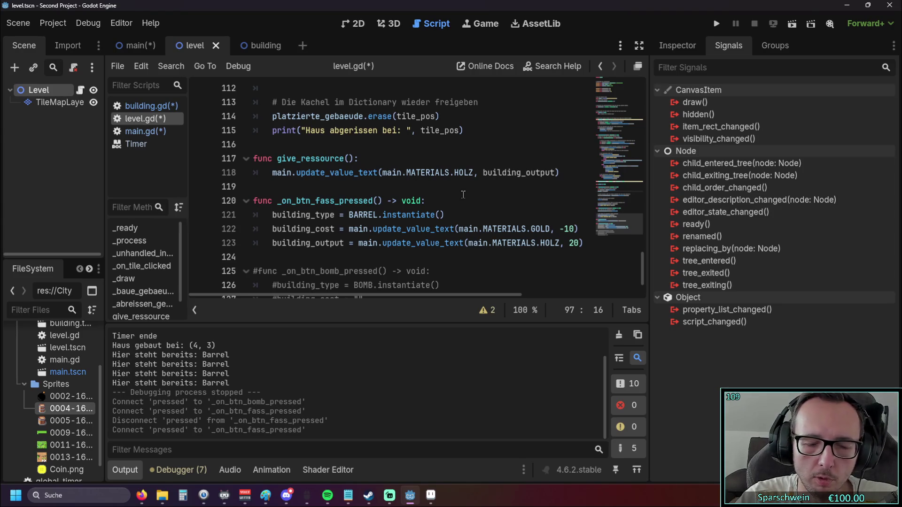
scroll(343, 213, "up", 5)
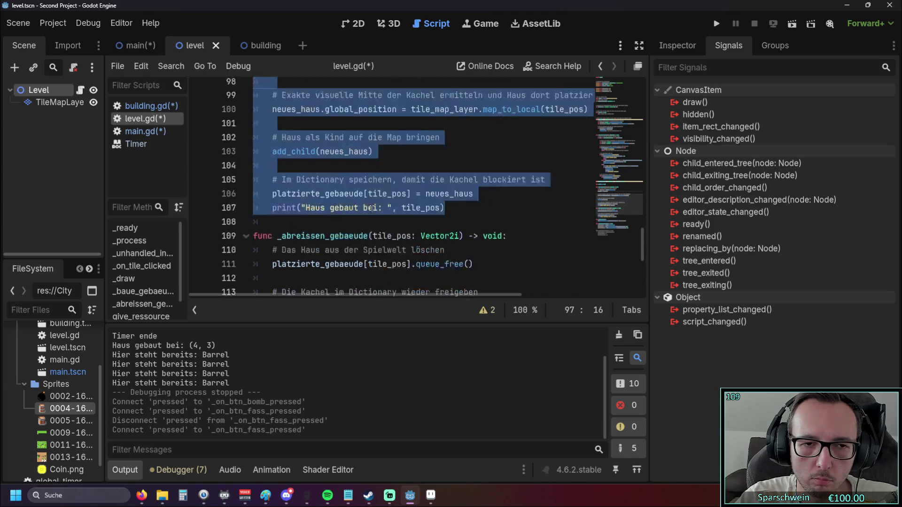
scroll(336, 206, "down", 6)
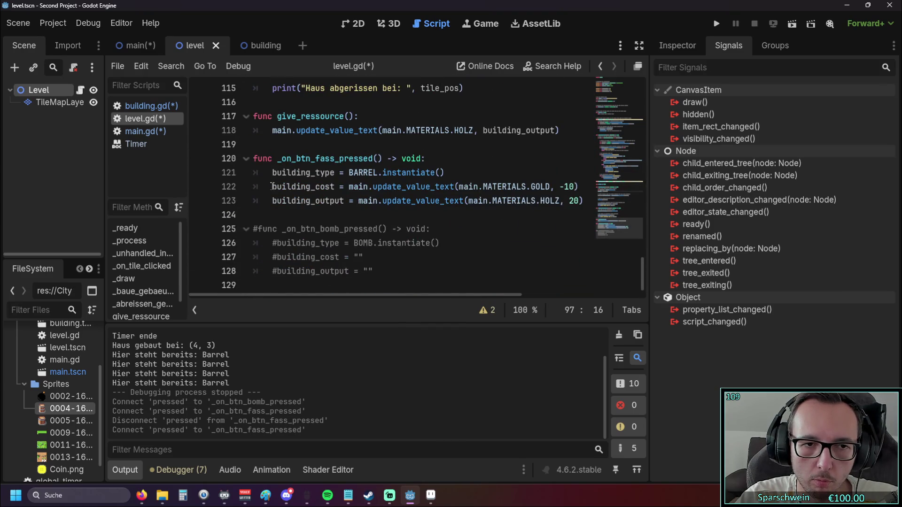
double_click(326, 190)
scroll(328, 194, "up", 20)
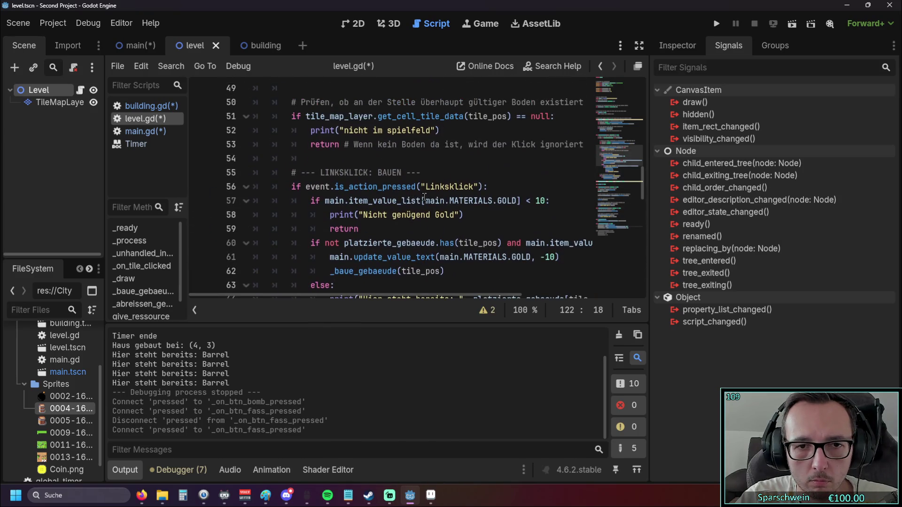
scroll(413, 200, "down", 2)
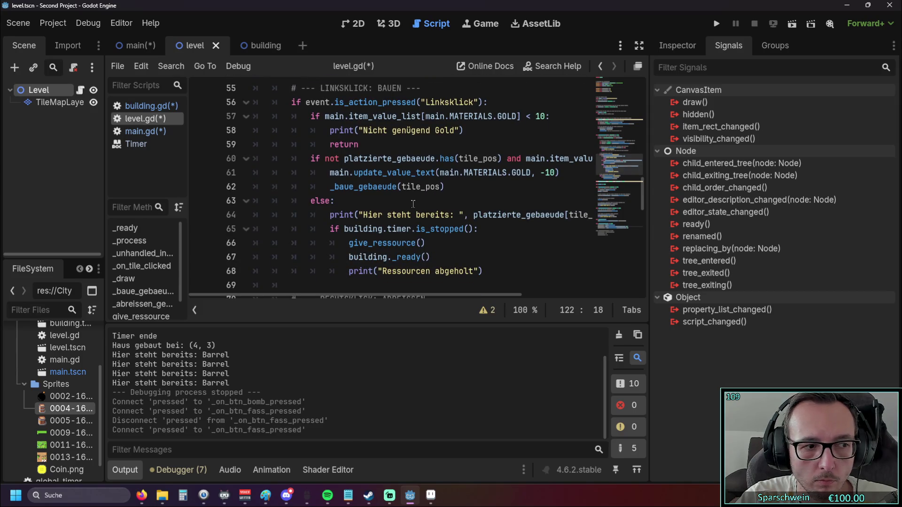
scroll(412, 204, "down", 1)
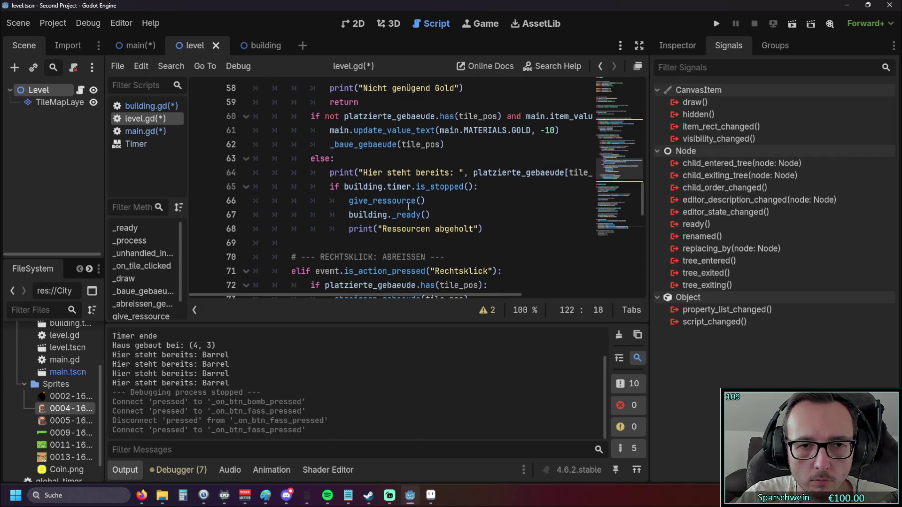
scroll(366, 226, "up", 1)
left_click_drag(330, 172, 558, 172)
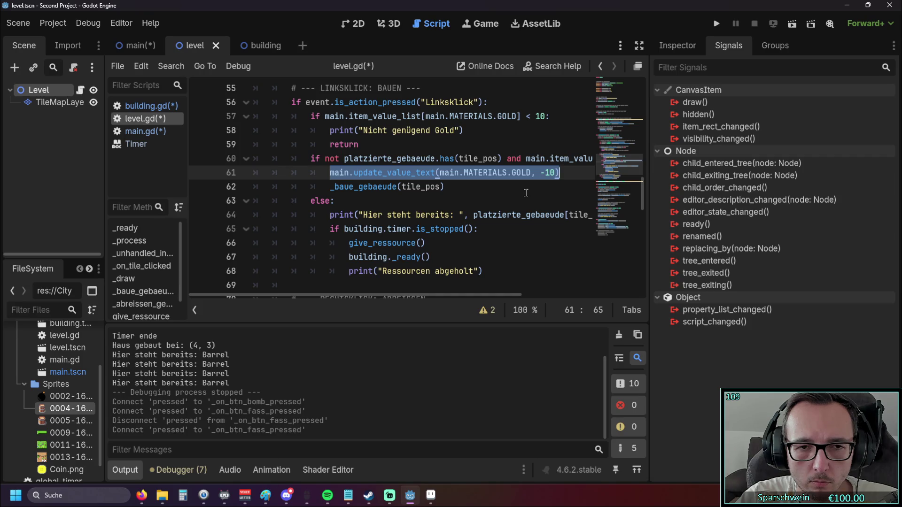
scroll(511, 192, "down", 20)
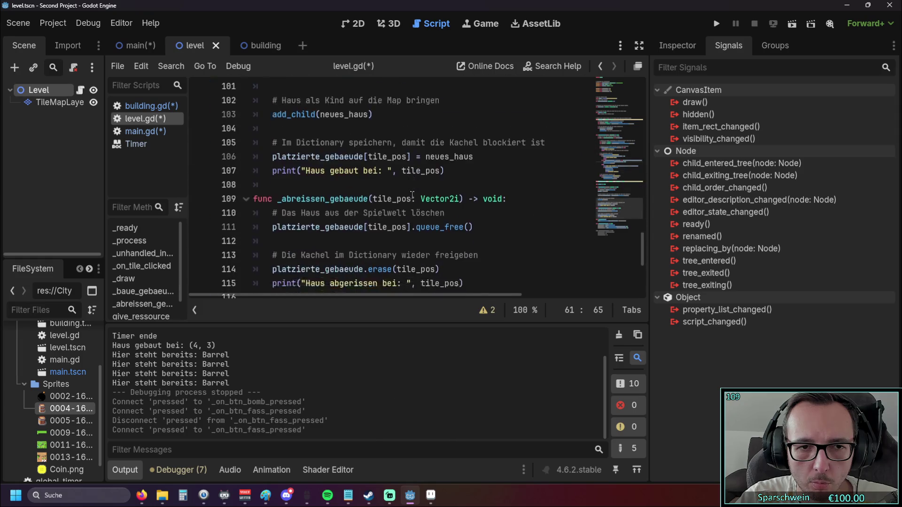
scroll(410, 193, "up", 1)
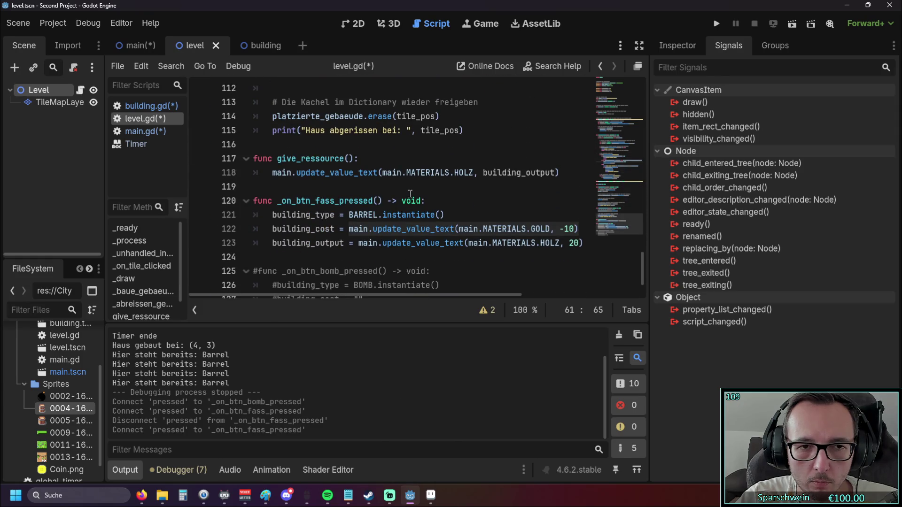
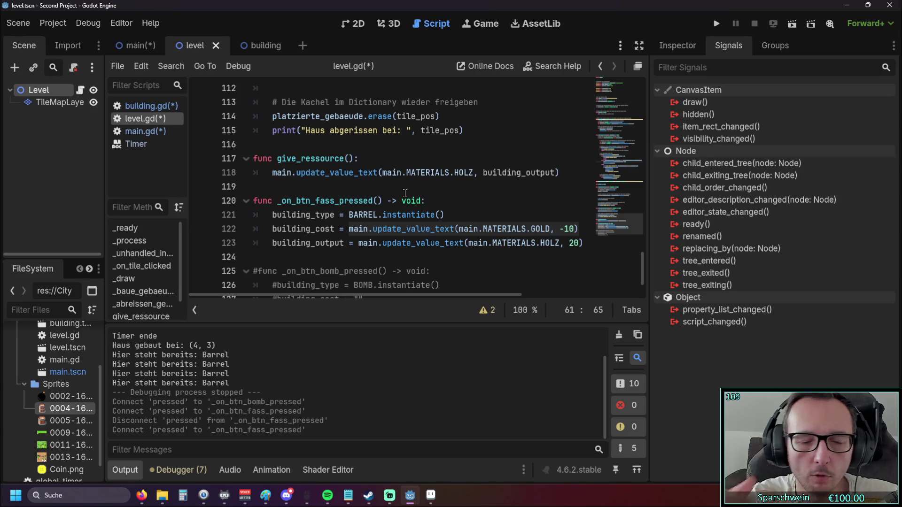
Step: Rename the give_ressource() definition to ressource_output(), adding a blank line above it
scroll(394, 189, "up", 1)
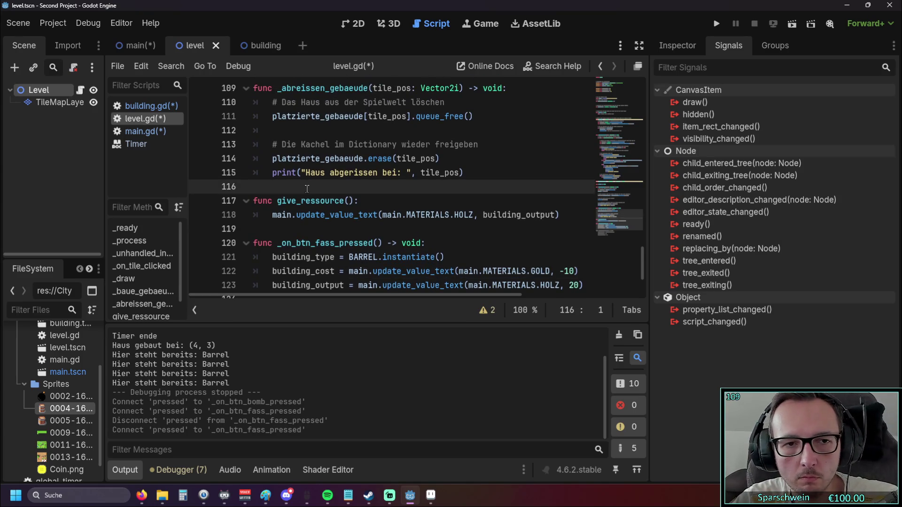
left_click(307, 187)
key("Return")
key("Return")
scroll(299, 200, "down", 1)
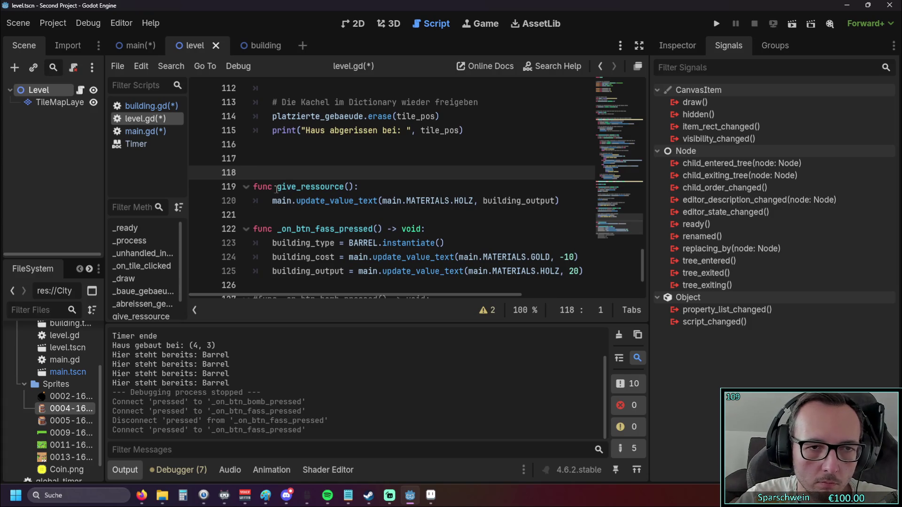
left_click_drag(277, 187, 298, 186)
key("Delete")
key("Delete")
key("ctrl+Right")
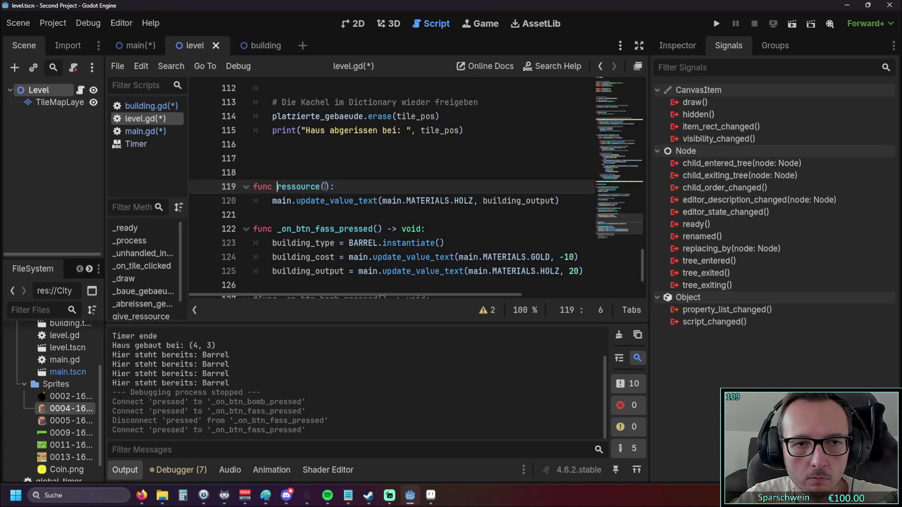
type("_output")
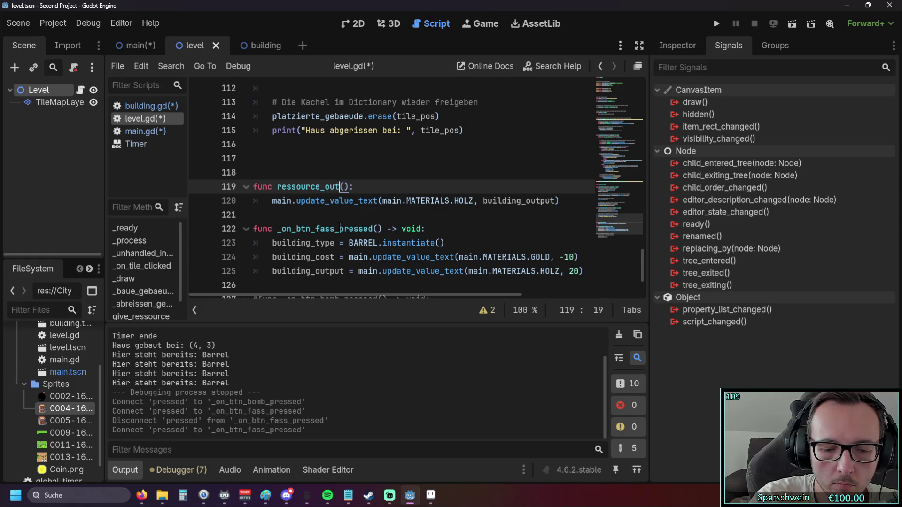
left_click(278, 172)
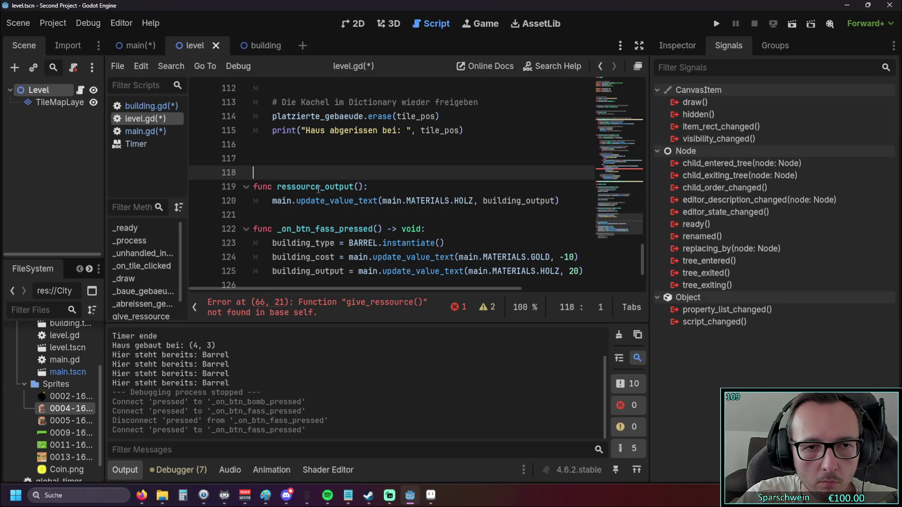
Step: Replace the give_ressource call on line 66 with ressource_output via autocomplete
left_click(345, 303)
left_click_drag(350, 187, 413, 188)
type("ressource_o(")
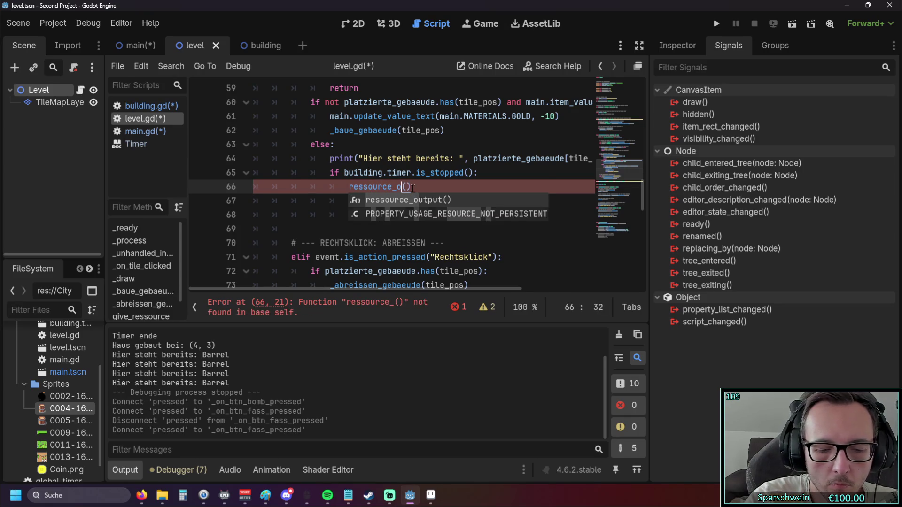
key("Return")
scroll(450, 165, "down", 2)
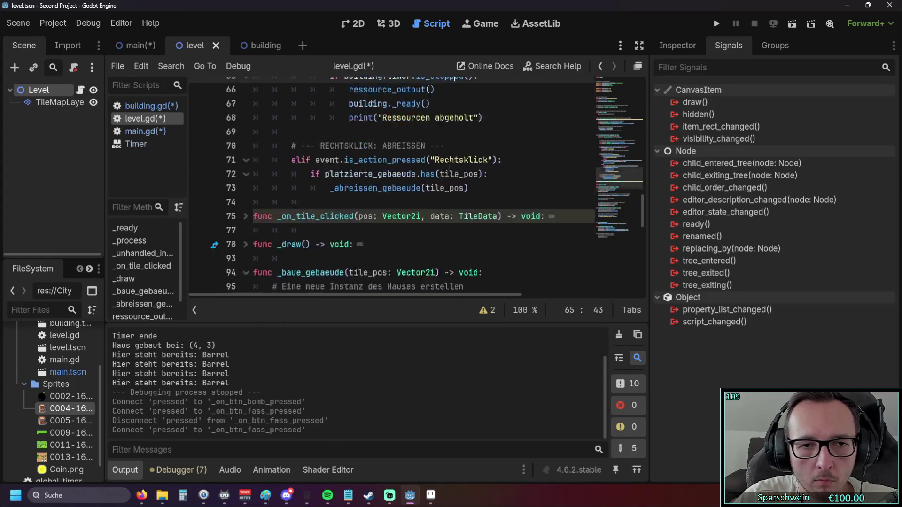
Step: Declare func building_cost(): on the empty line 117 above ressource_output
scroll(449, 165, "down", 10)
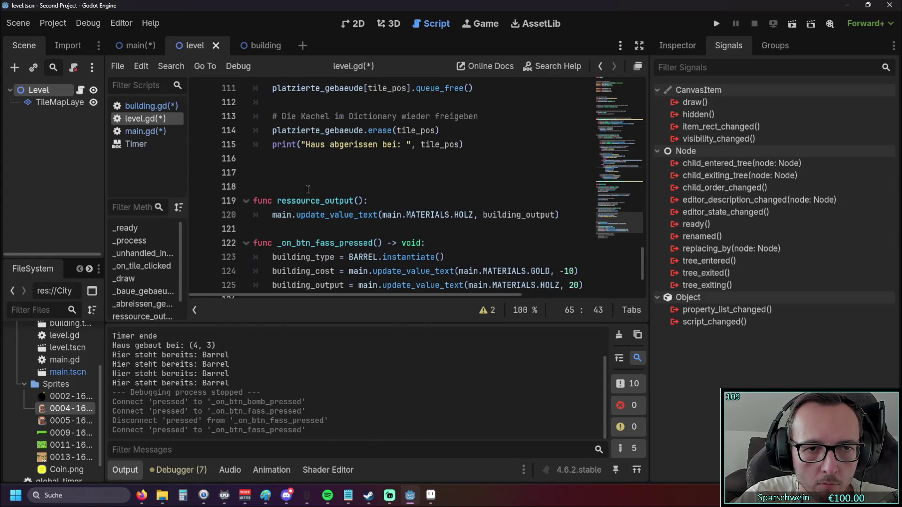
left_click(307, 190)
key("Up")
type("func ressource")
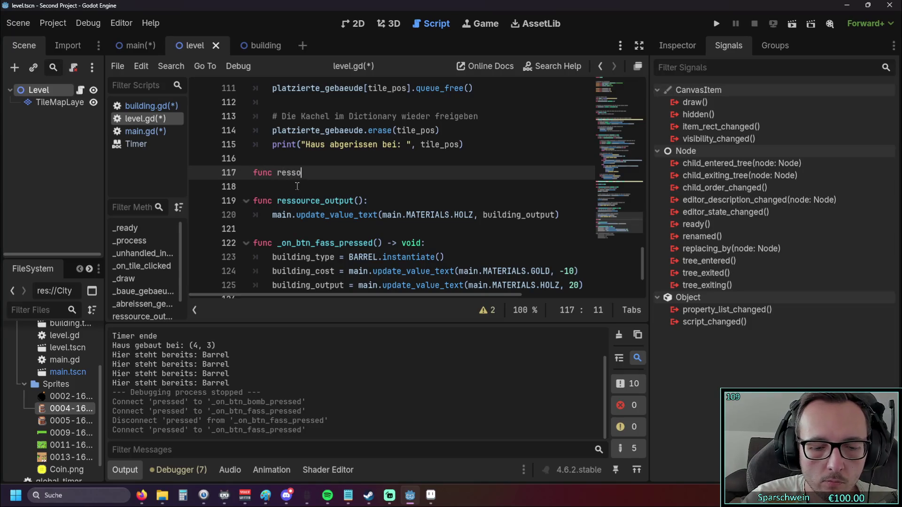
key("BackSpace")
key("BackSpace")
key("BackSpace")
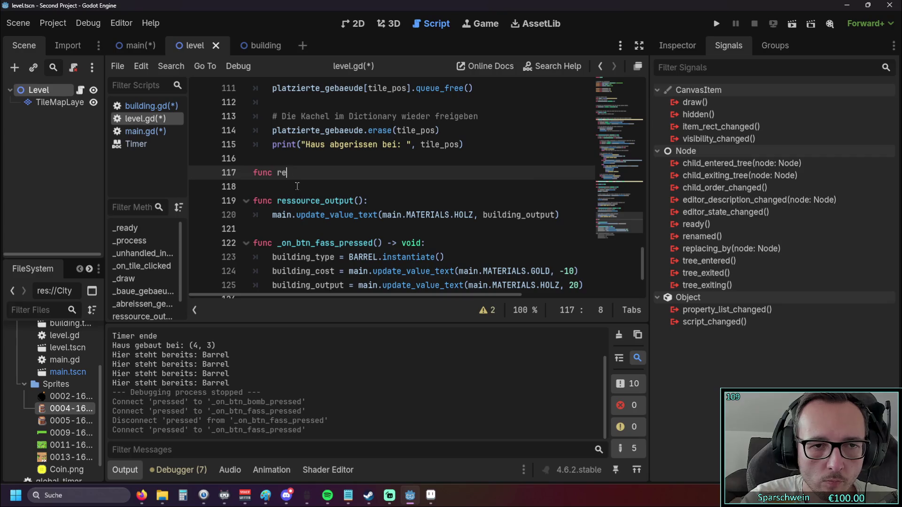
type("buildig cost")
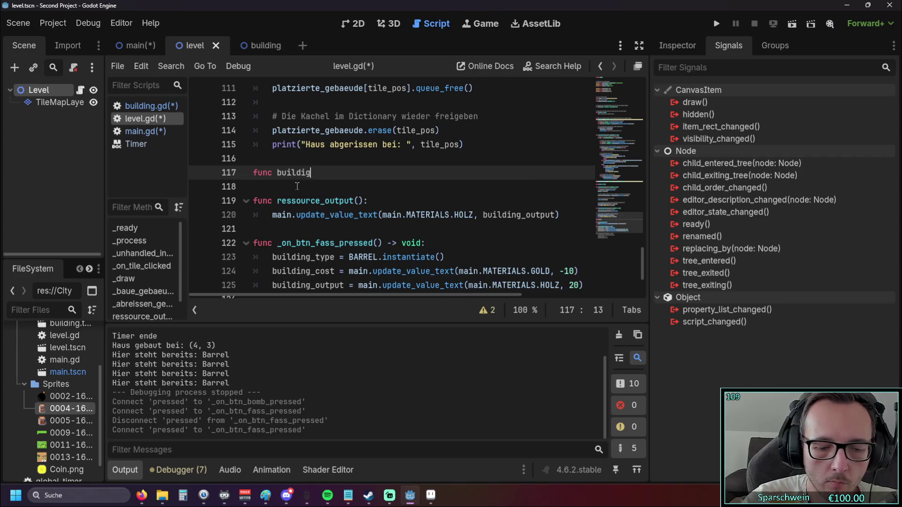
key("BackSpace")
key("BackSpace")
key("BackSpace")
type("building_cost():")
key("Return")
Step: Paste main.update_value_text(main.MATERIALS.GOLD, -10) from line 125 into the building_cost body
scroll(297, 186, "down", 1)
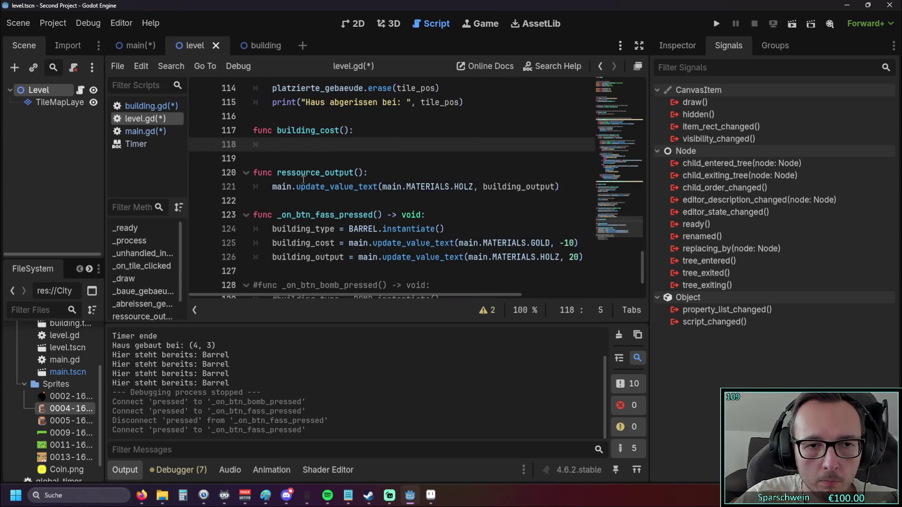
left_click_drag(349, 243, 581, 242)
key("ctrl+c")
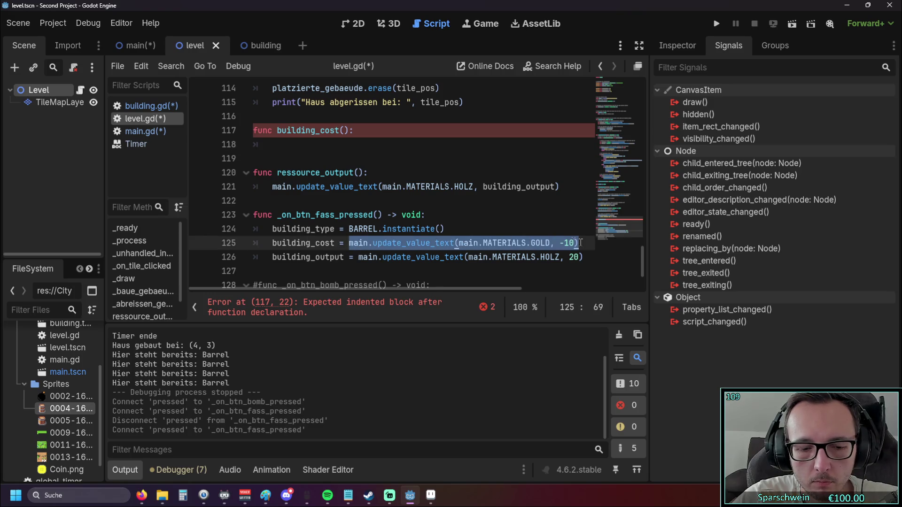
left_click(285, 144)
key("ctrl+v")
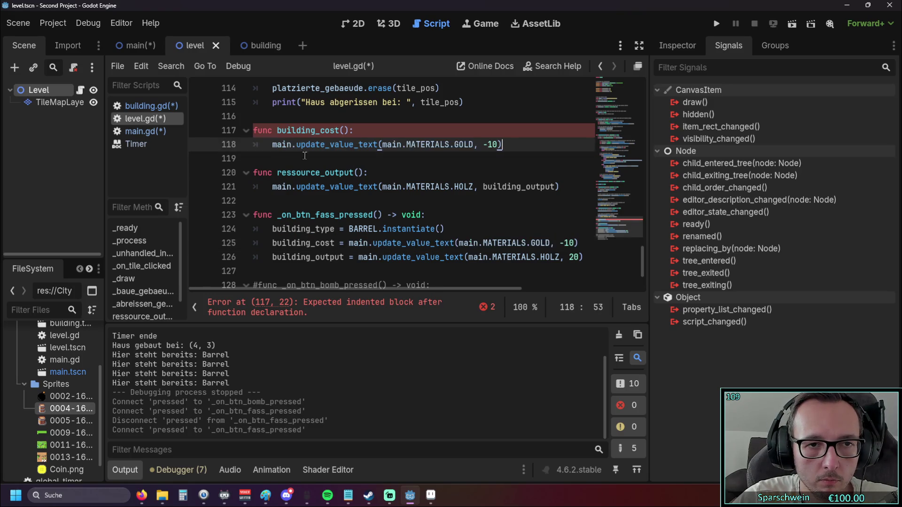
left_click(274, 243)
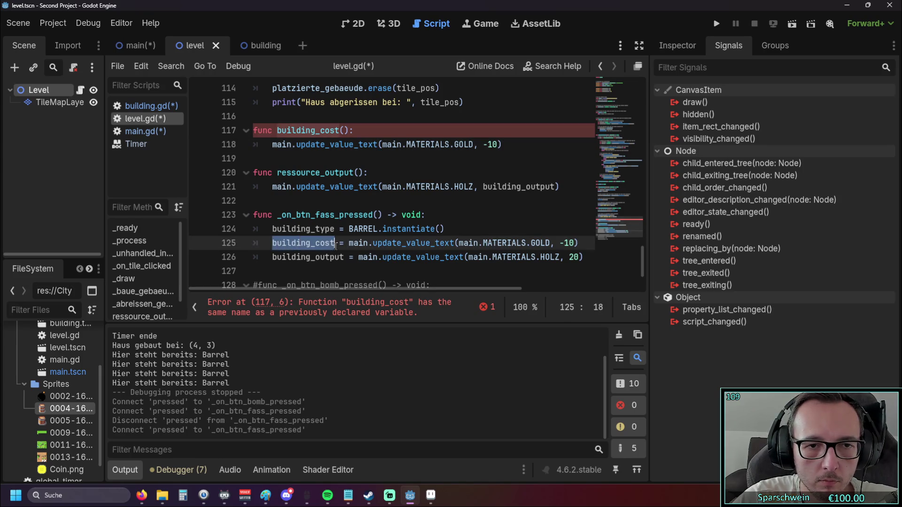
Step: Replace the -10 amount on line 118 with building_cost
left_click(488, 144)
left_click_drag(484, 144, 498, 144)
type("building_cost")
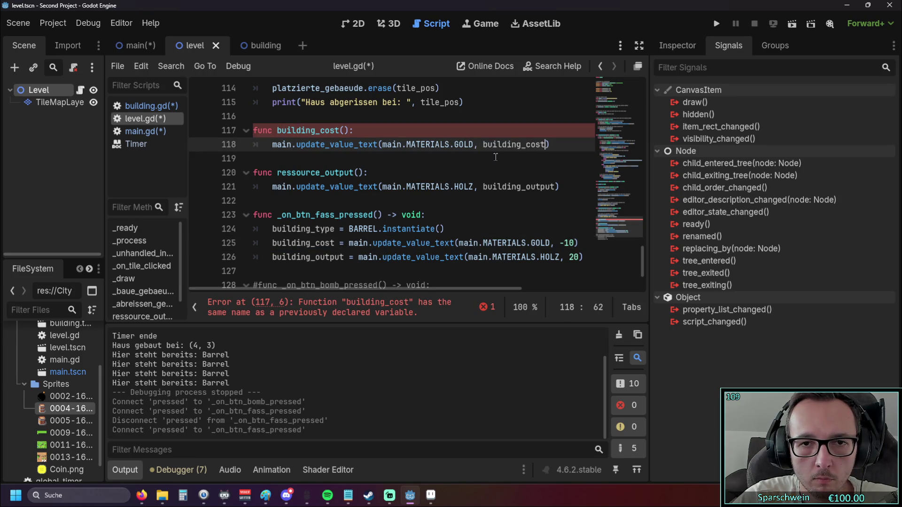
left_click(481, 173)
left_click(324, 144)
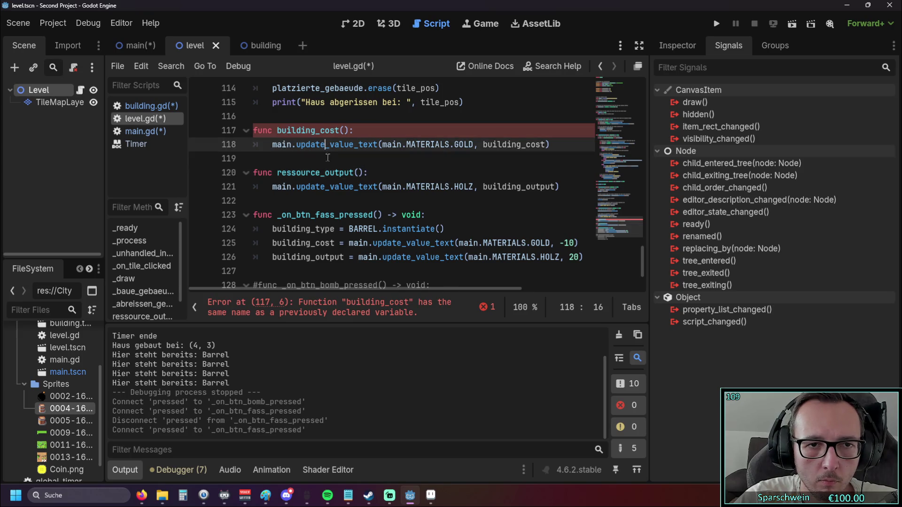
scroll(324, 155, "up", 1)
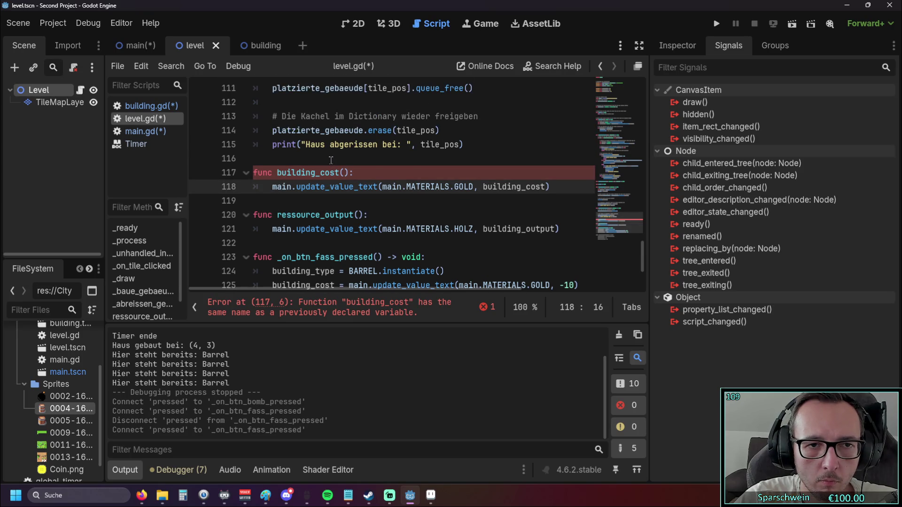
Step: Inspect the name-clash error on line 117 against the existing building_cost variable
left_click(367, 312)
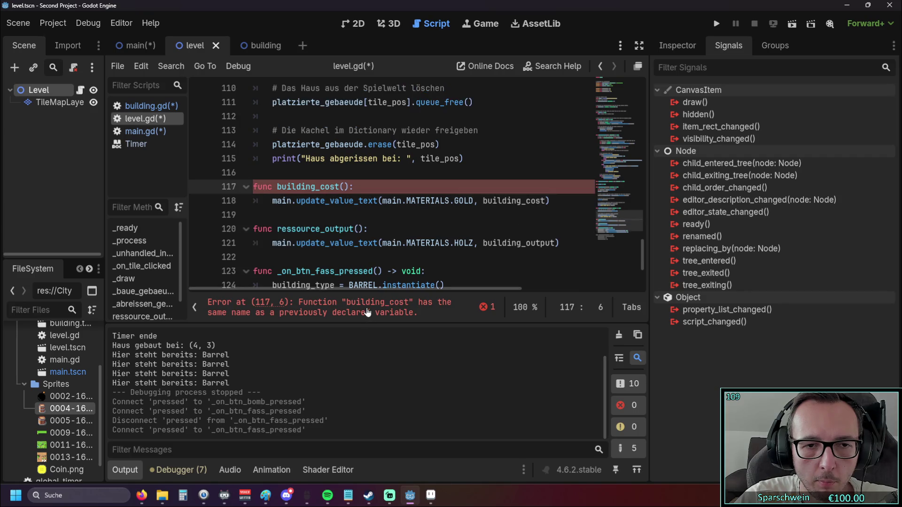
scroll(383, 232, "down", 1)
scroll(383, 232, "up", 1)
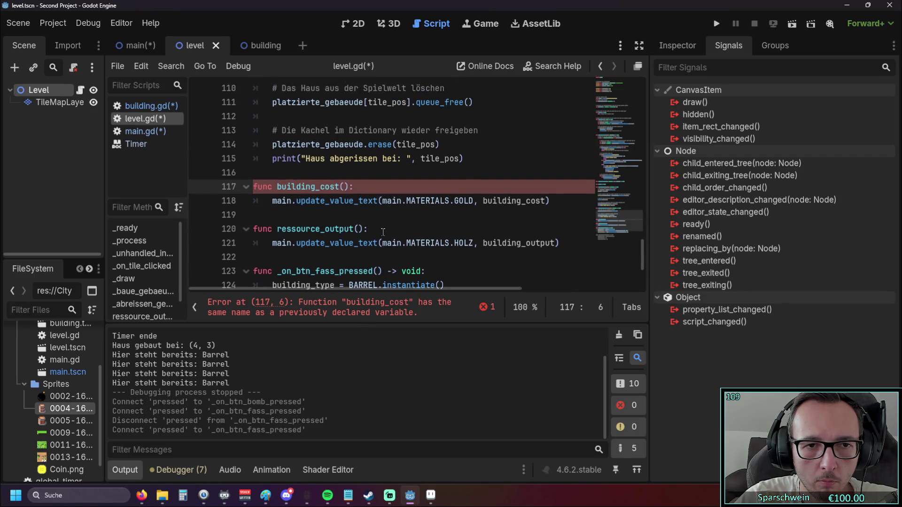
scroll(383, 232, "up", 12)
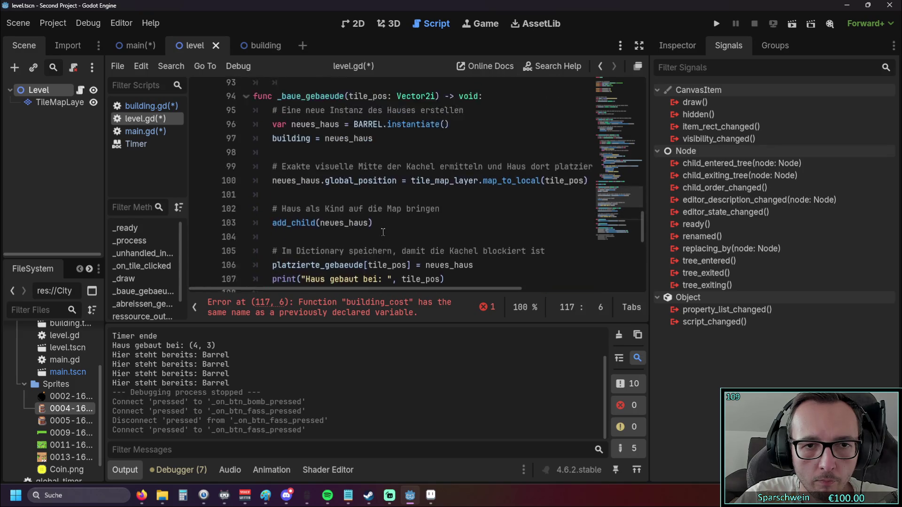
scroll(383, 232, "up", 4)
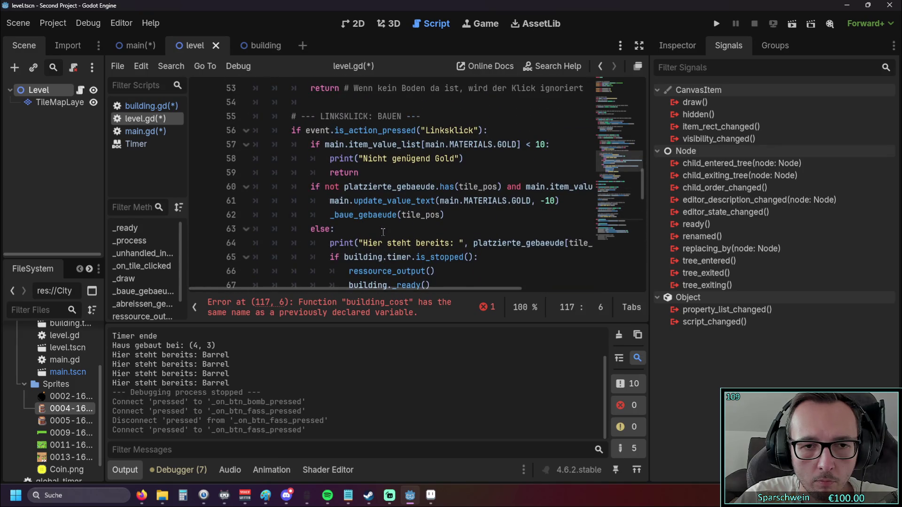
scroll(383, 232, "up", 5)
left_click(357, 313)
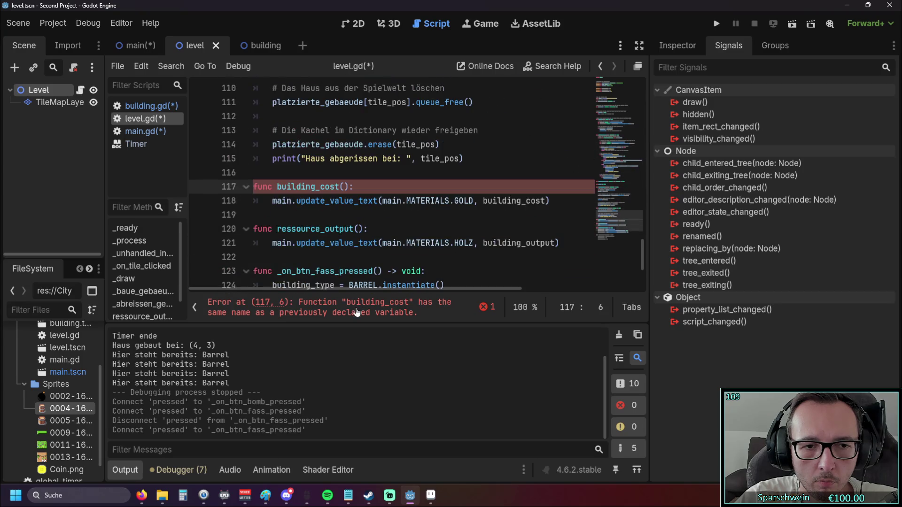
left_click(373, 228)
scroll(373, 225, "down", 1)
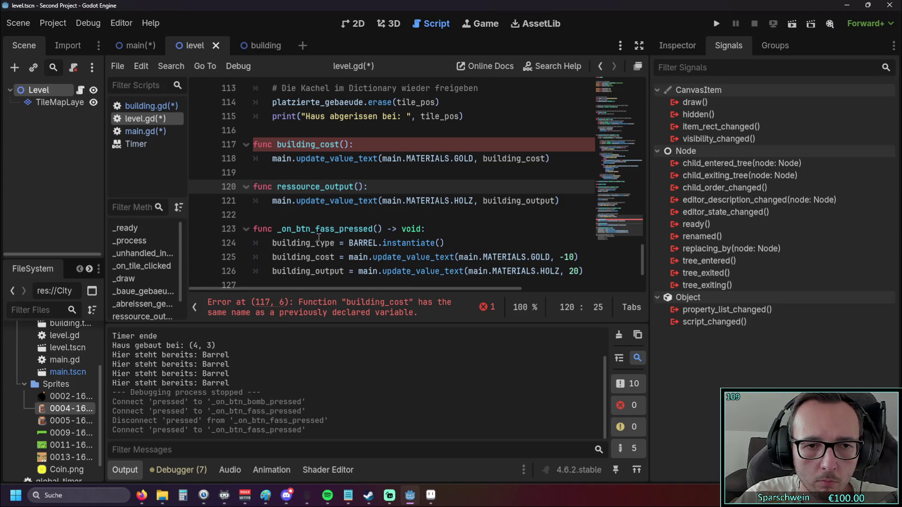
scroll(327, 222, "up", 1)
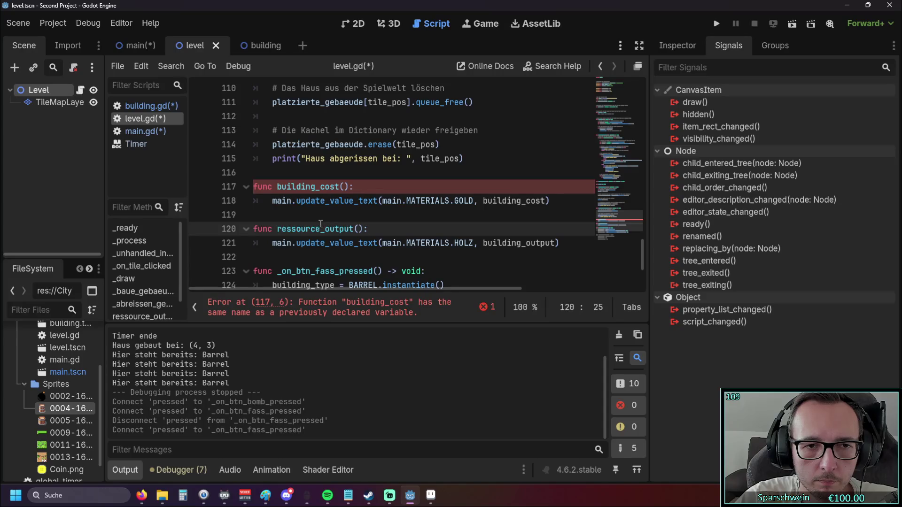
Step: Rename the function on line 117 to building_buildcost() to clear the duplicate-name error
left_click(324, 188)
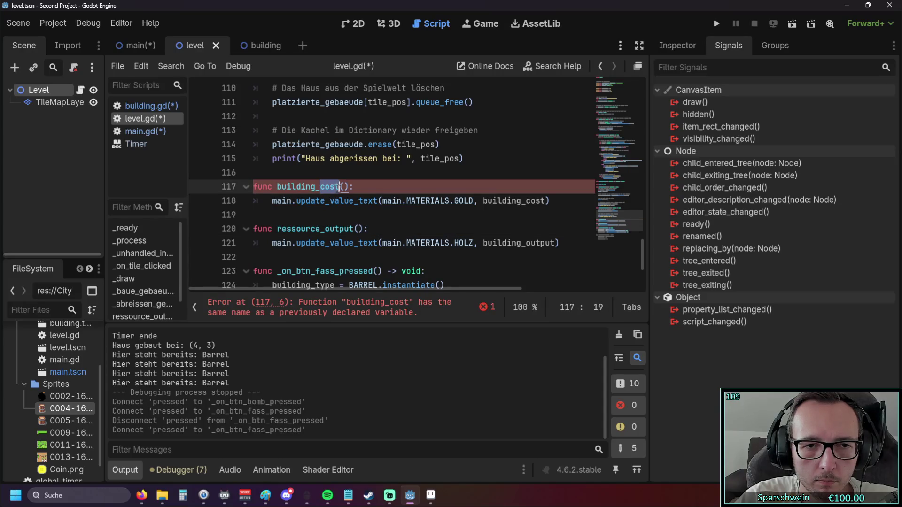
key("Down")
key("Down")
left_click(328, 187)
key("Left")
type("build")
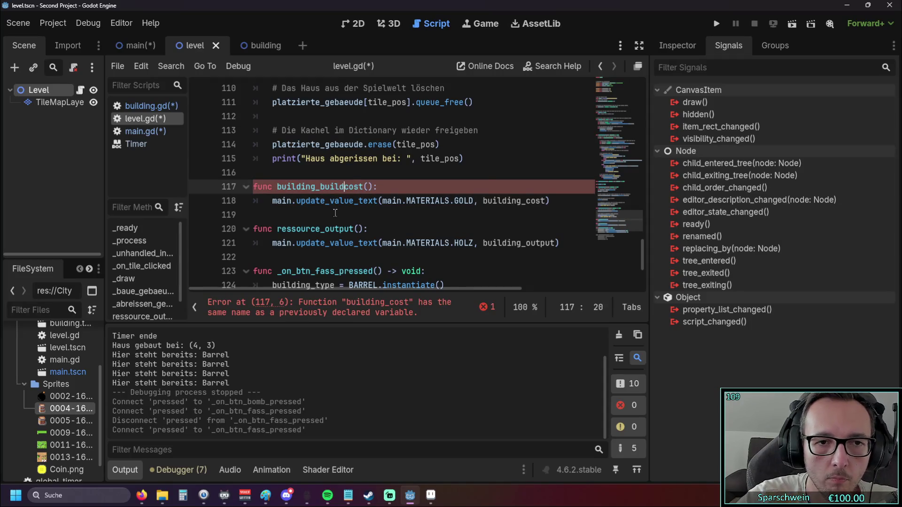
left_click(335, 213)
left_click_drag(277, 186, 365, 186)
scroll(436, 187, "up", 5)
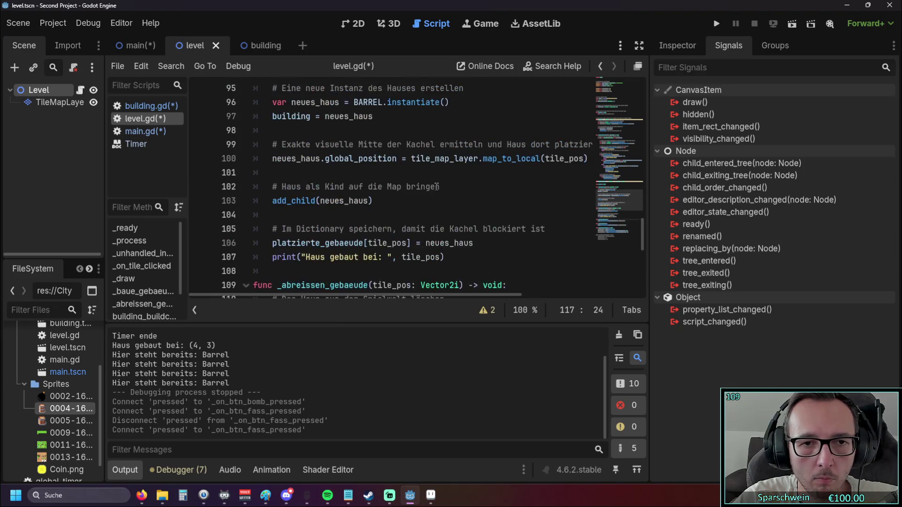
scroll(436, 187, "up", 5)
Step: Replace the GOLD -10 update call on line 61 with building_buildcost()
scroll(436, 186, "up", 4)
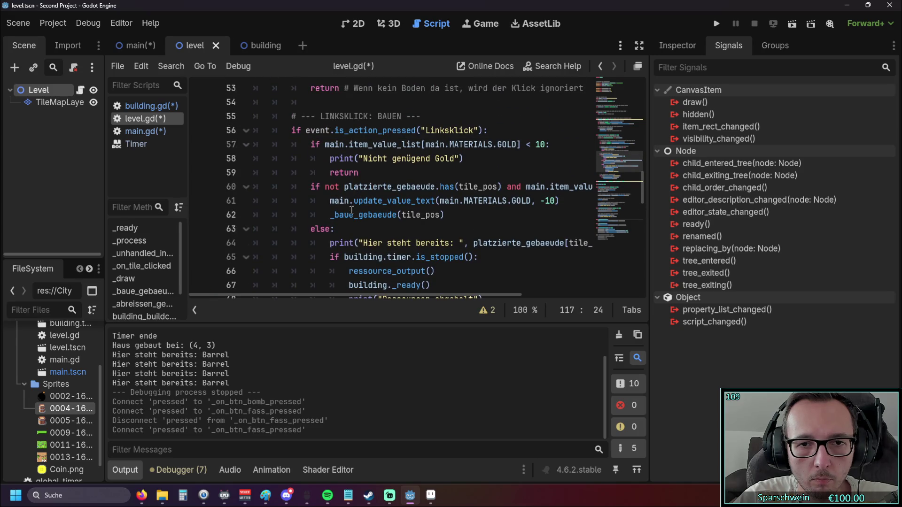
left_click_drag(330, 201, 557, 207)
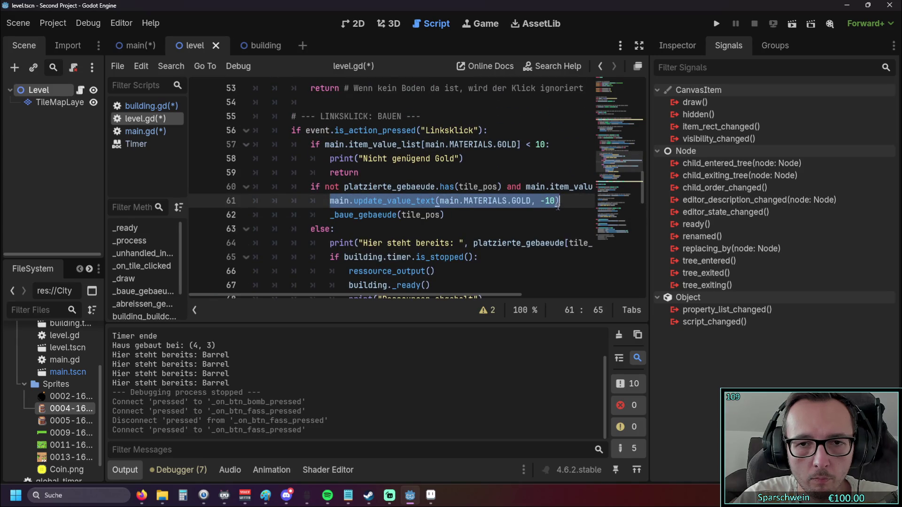
type("building_buildcost")
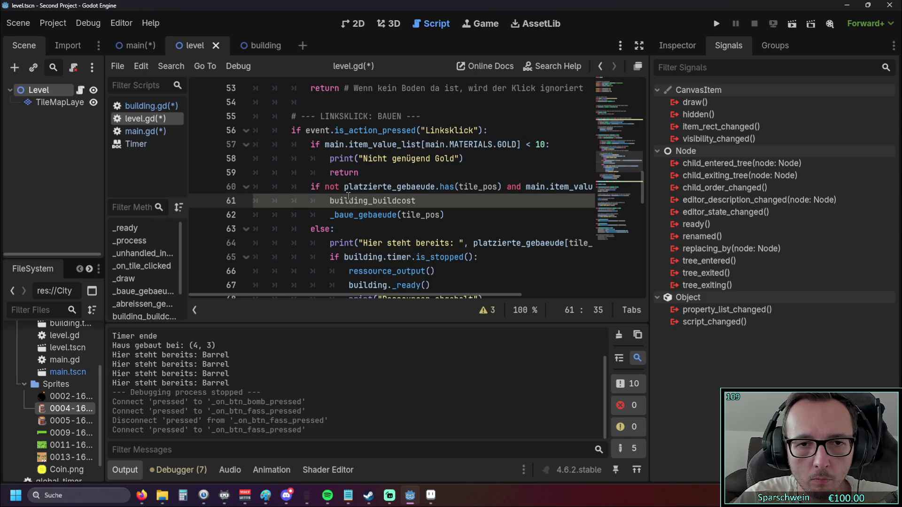
type("()")
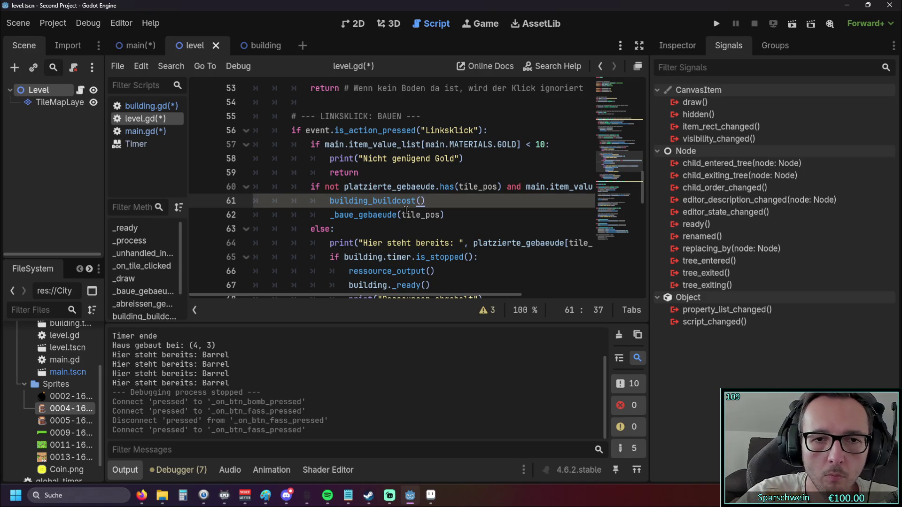
key("Up")
key("Up")
key("Up")
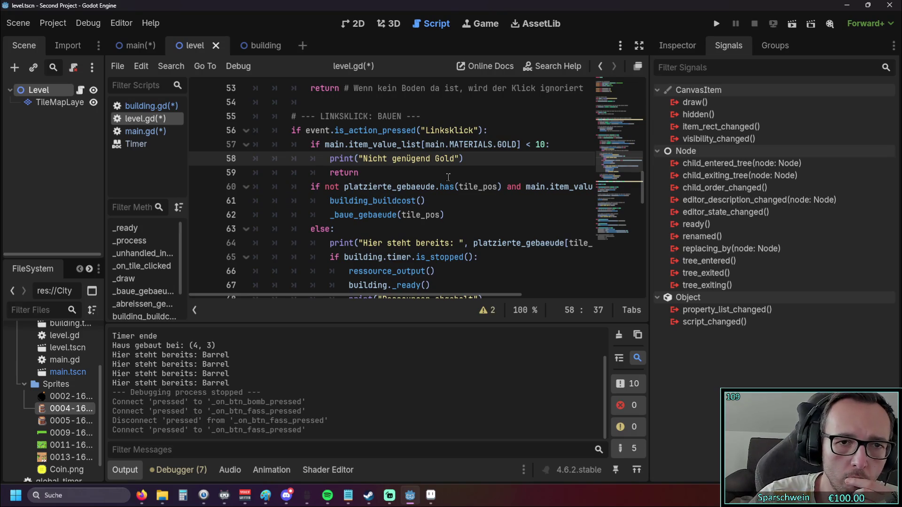
left_click(452, 214)
scroll(459, 206, "down", 1)
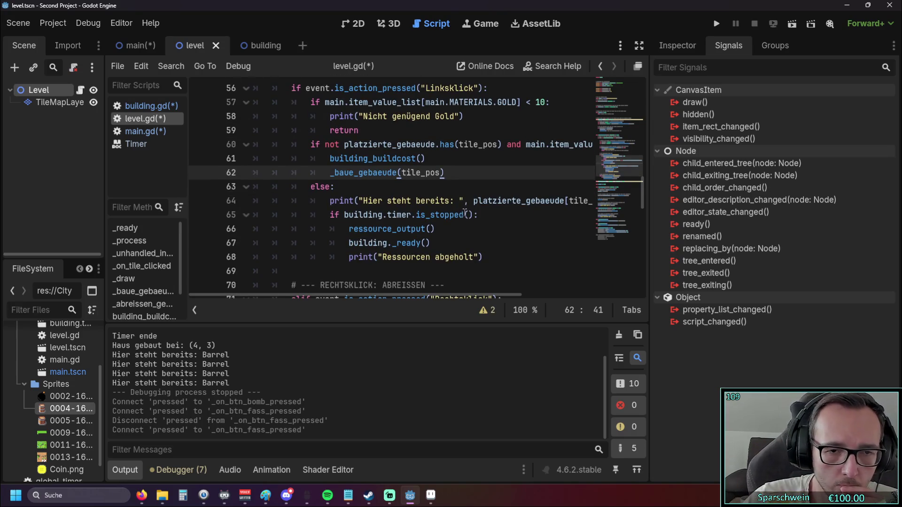
scroll(455, 216, "up", 1)
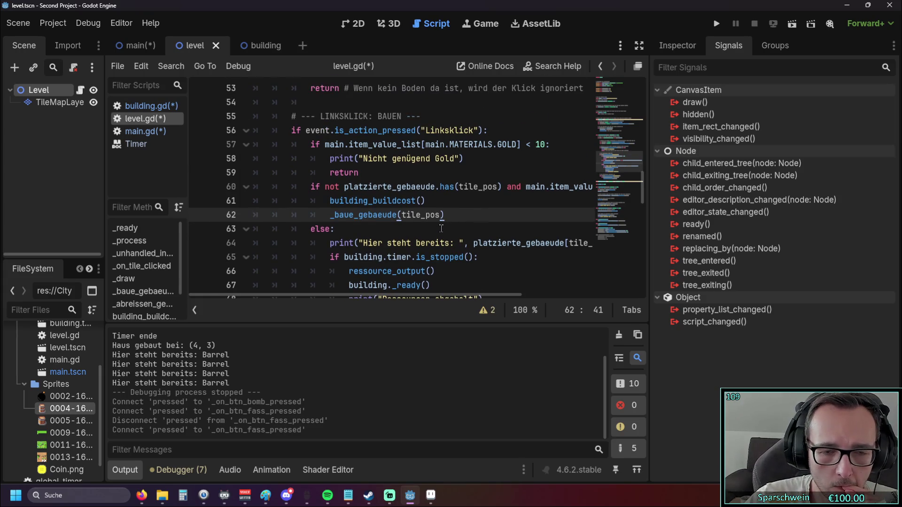
scroll(441, 228, "down", 20)
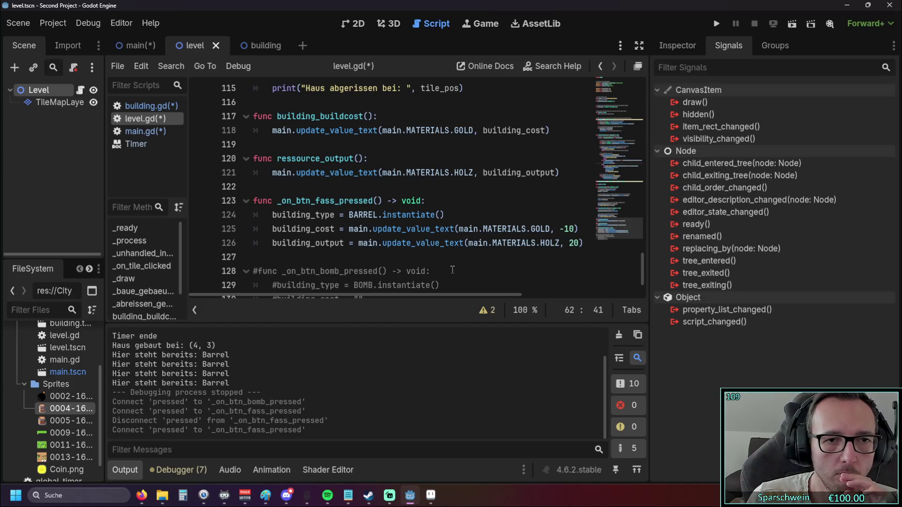
scroll(414, 266, "up", 1)
left_click(475, 132)
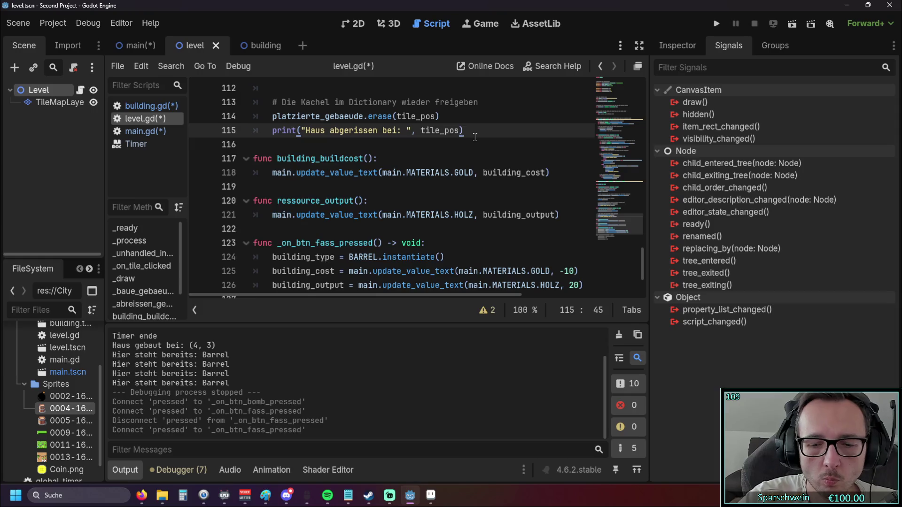
key("Return")
key("Return")
key("BackSpace")
type("func")
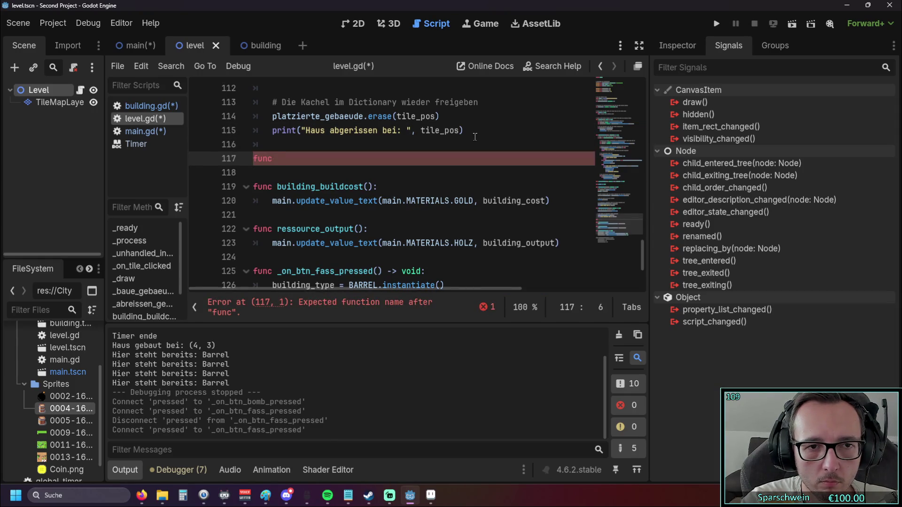
key("BackSpace")
key("BackSpace")
key("BackSpace")
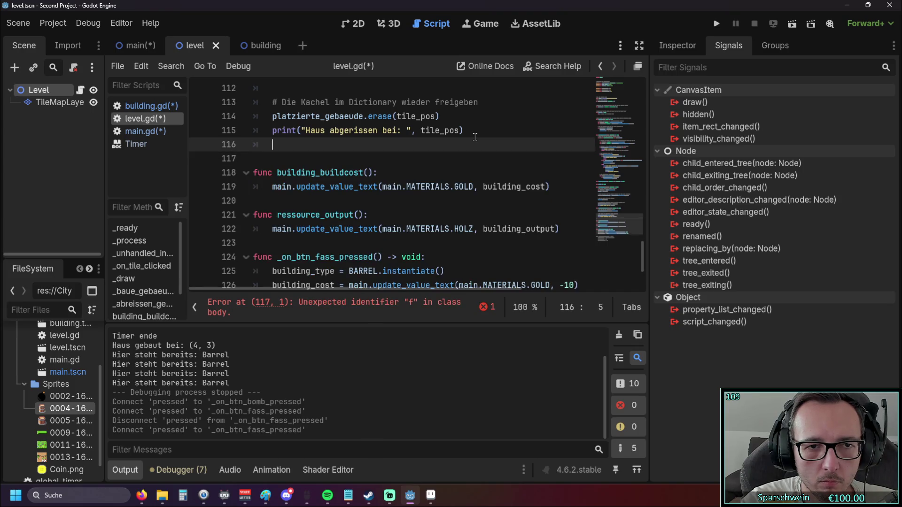
scroll(470, 143, "up", 9)
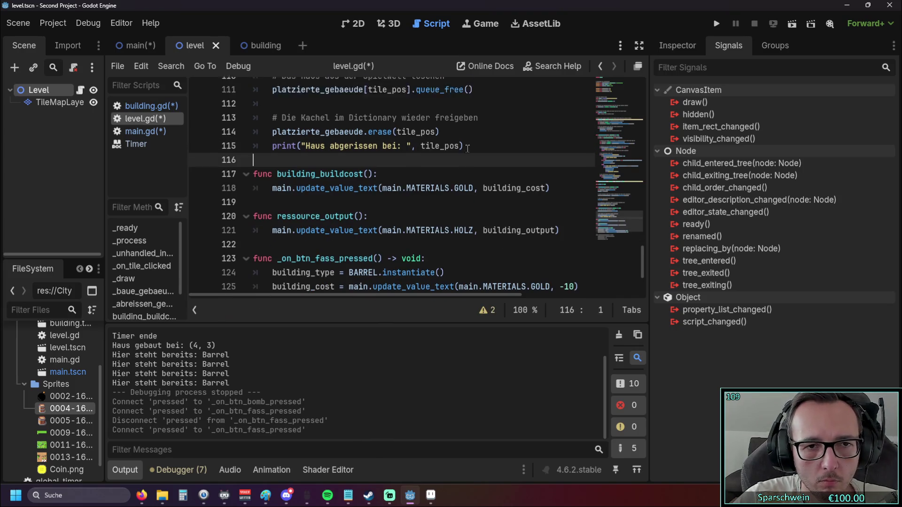
scroll(467, 148, "up", 7)
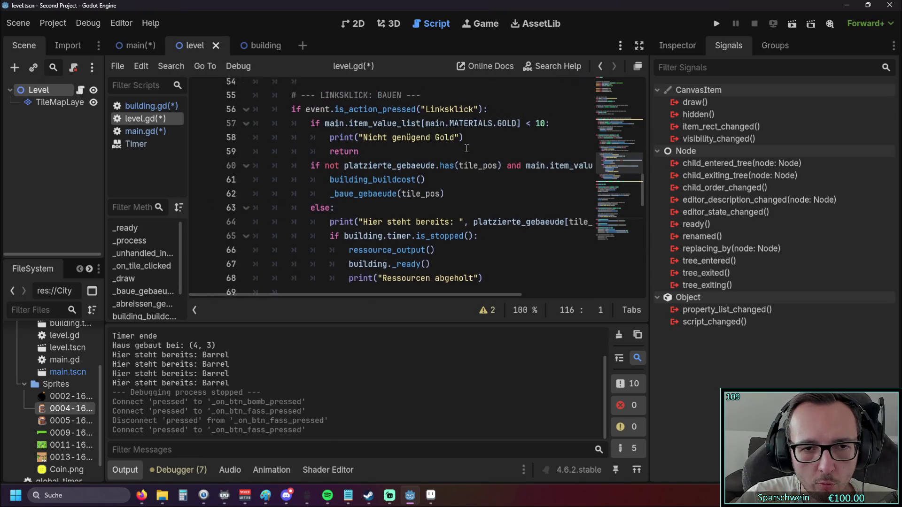
scroll(467, 148, "up", 4)
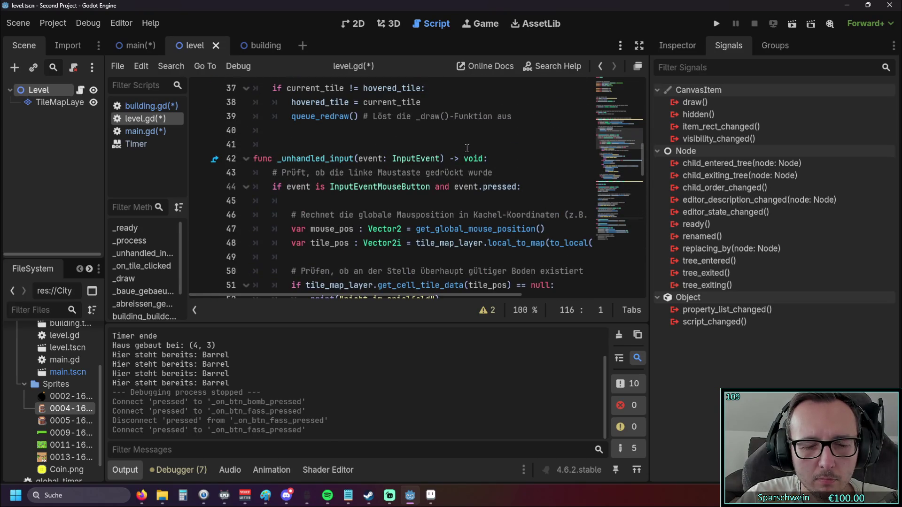
scroll(467, 148, "down", 2)
scroll(469, 151, "down", 1)
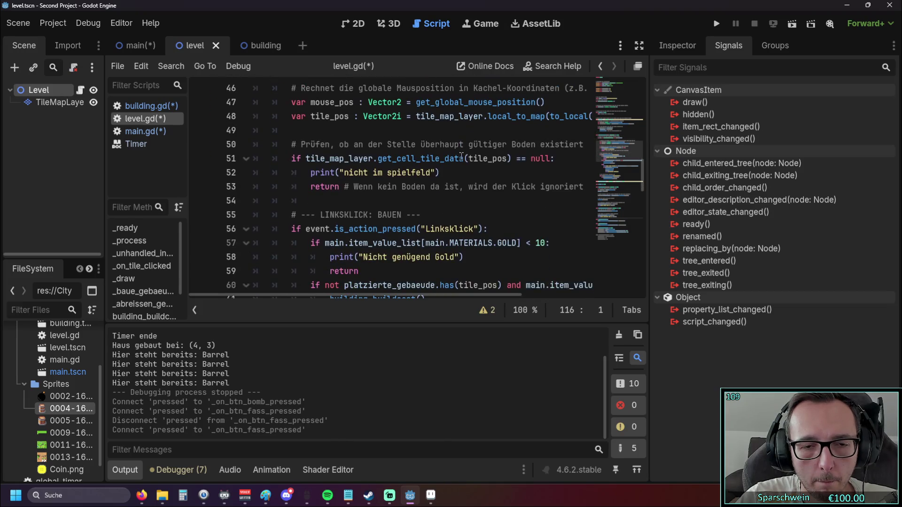
scroll(390, 162, "down", 2)
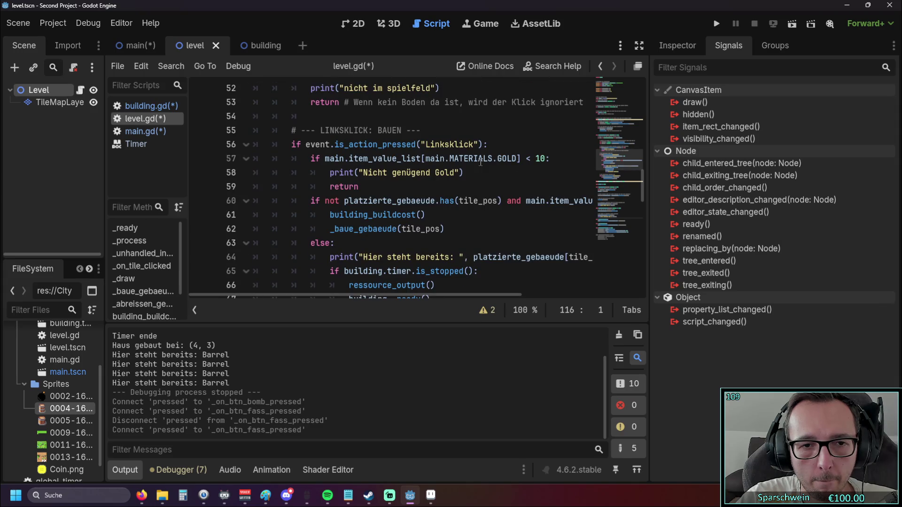
double_click(341, 230)
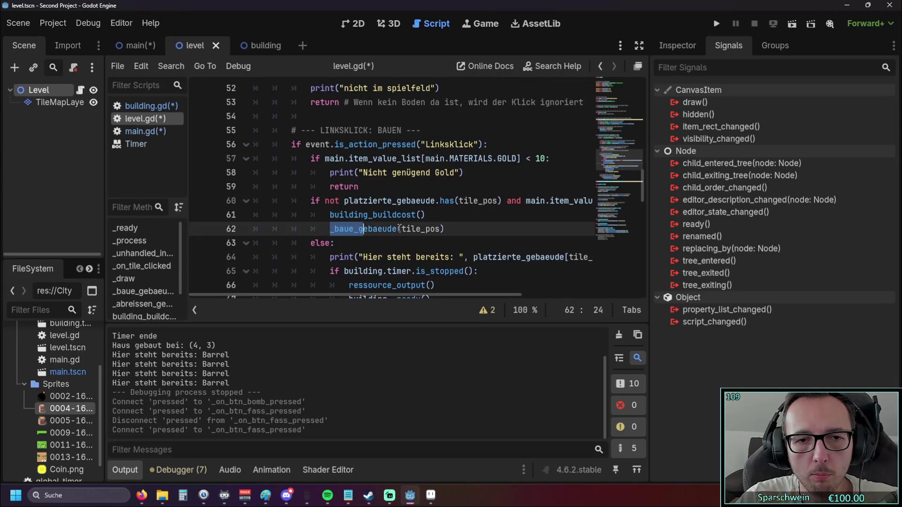
left_click(492, 215)
scroll(470, 199, "down", 5)
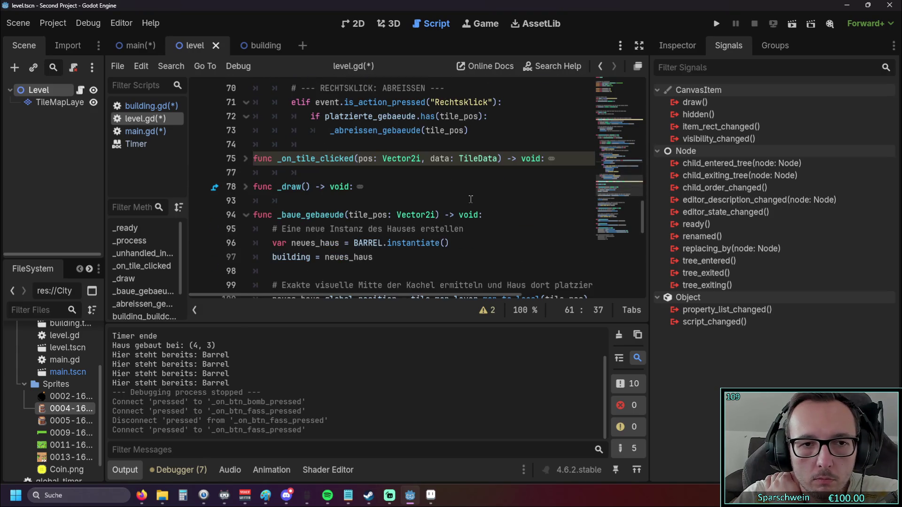
scroll(468, 197, "down", 1)
scroll(468, 198, "down", 1)
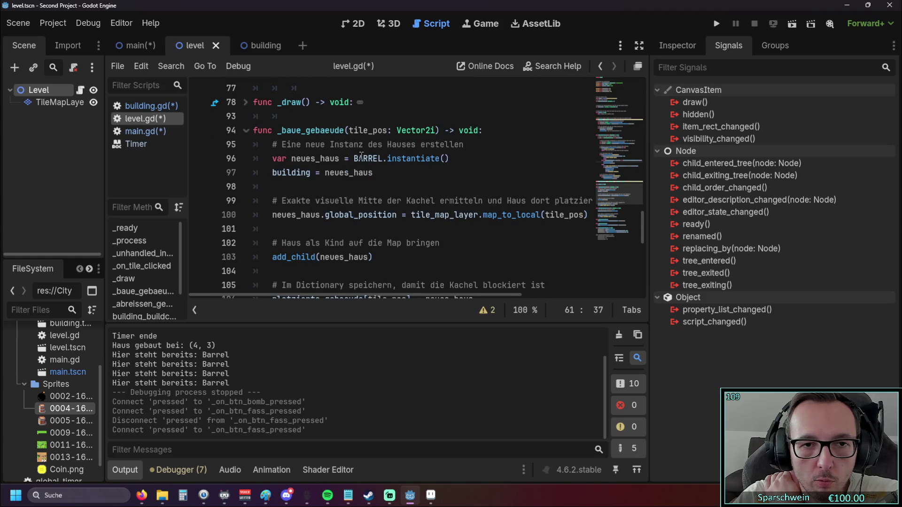
mouse_move(361, 156)
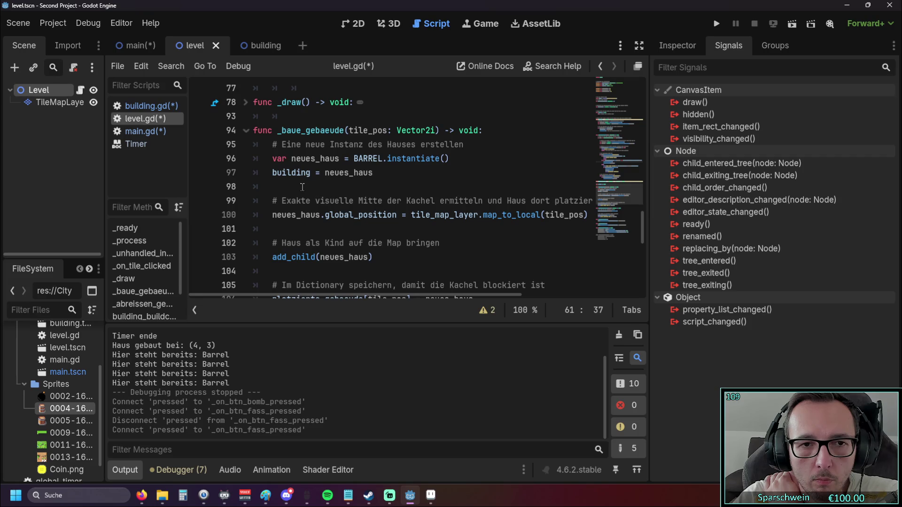
left_click_drag(302, 186, 253, 172)
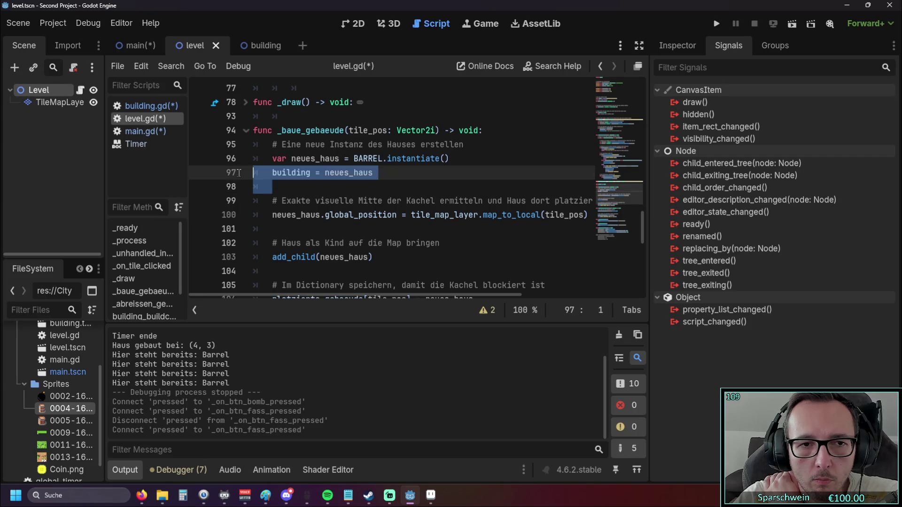
Step: Delete the building = neues_haus line, then run the game and try placing a building on grass
key("BackSpace")
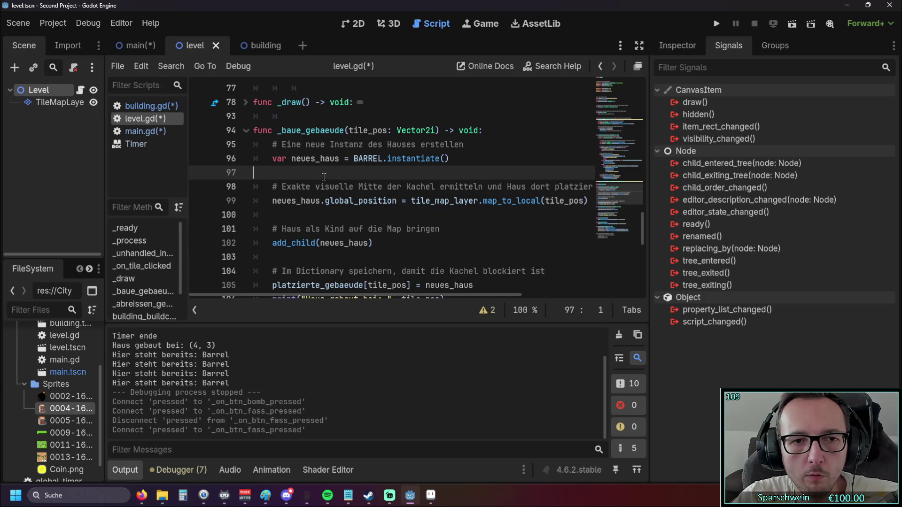
left_click(716, 25)
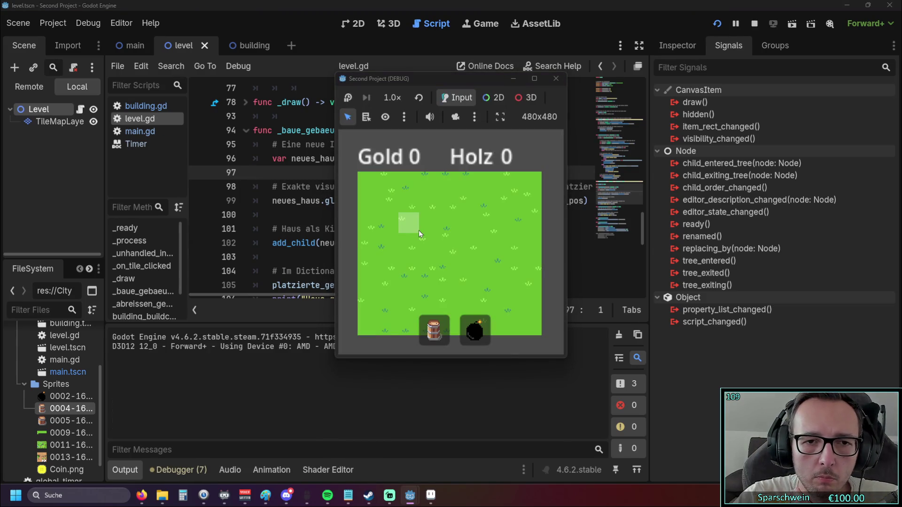
left_click(415, 228)
left_click(414, 228)
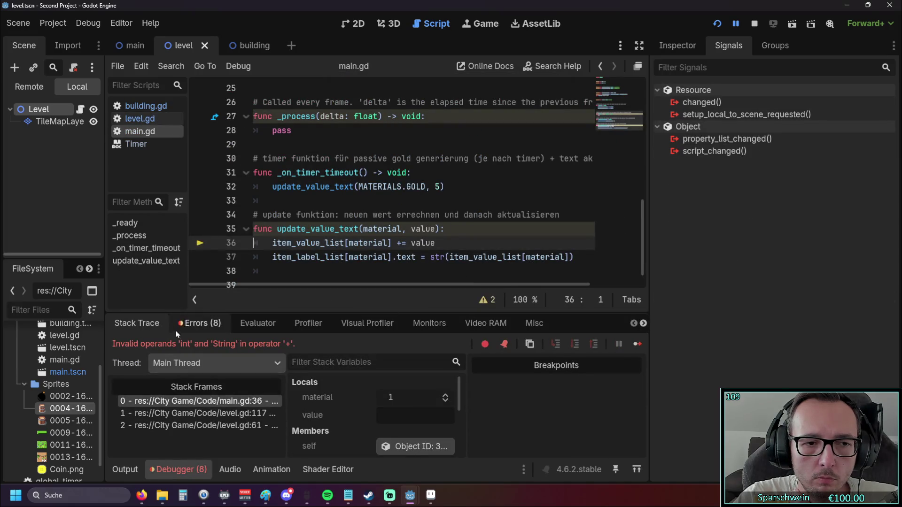
Step: Trace the int-plus-String error in main.gd's update_value_text back to level.gd line 117
double_click(201, 345)
left_click(201, 345)
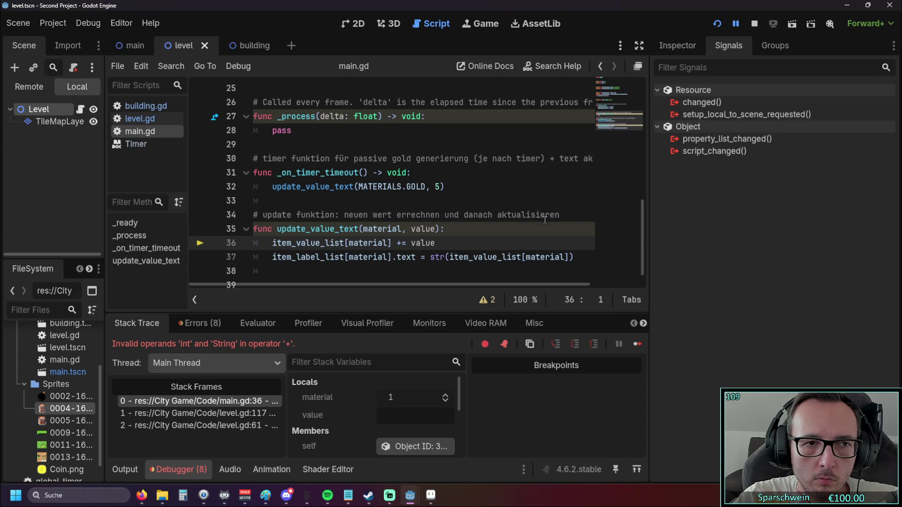
scroll(450, 222, "down", 1)
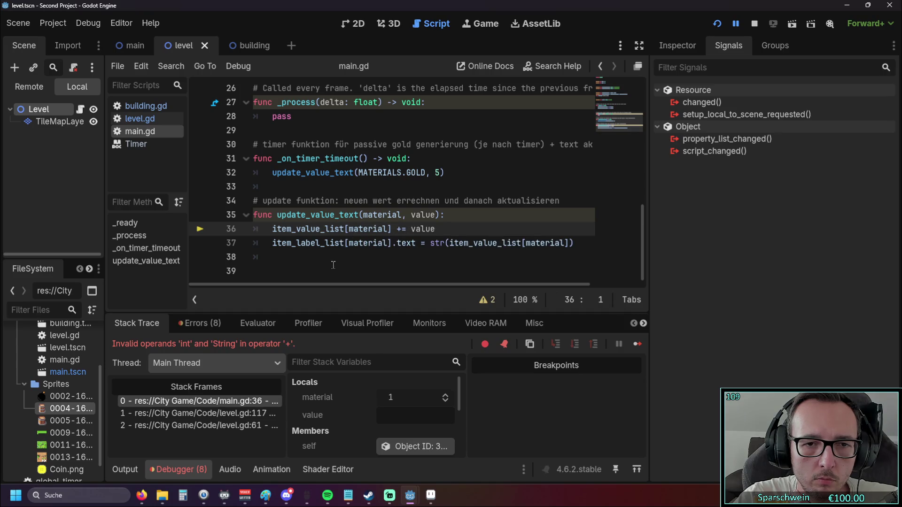
mouse_move(376, 230)
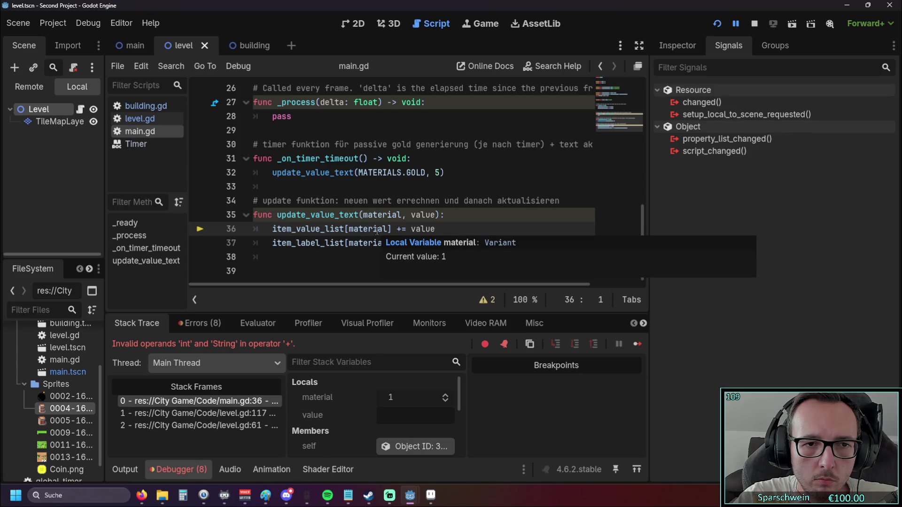
scroll(381, 231, "up", 3)
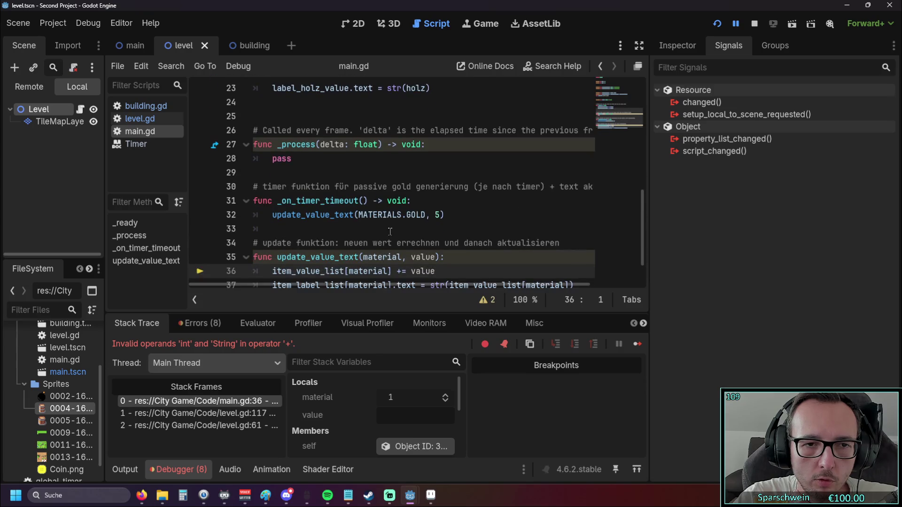
scroll(390, 232, "down", 1)
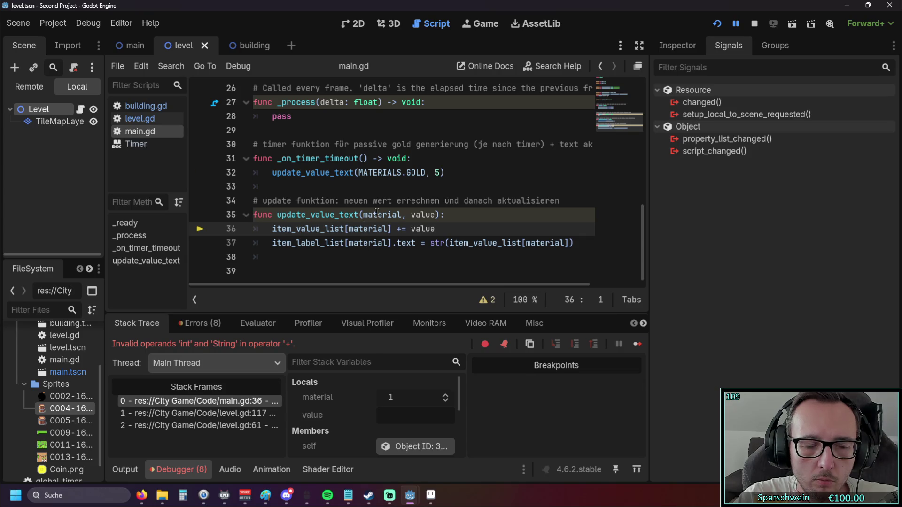
left_click(139, 118)
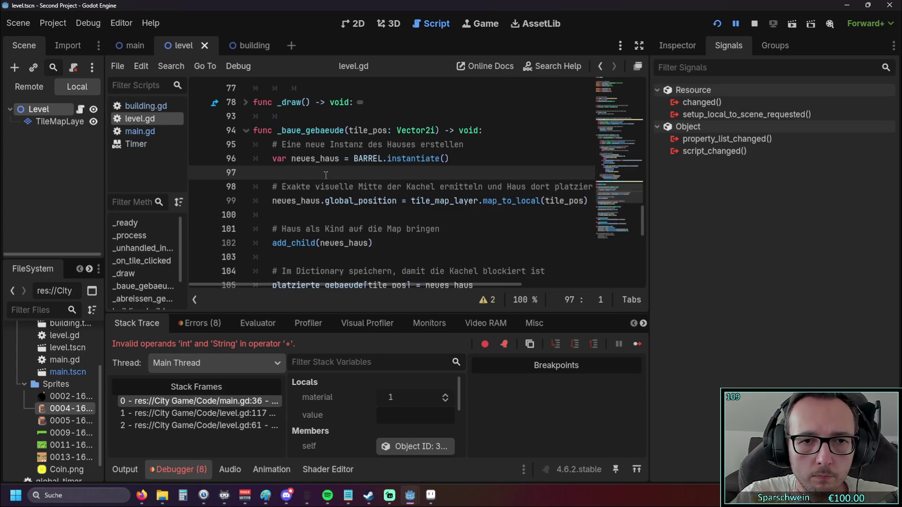
scroll(325, 174, "down", 9)
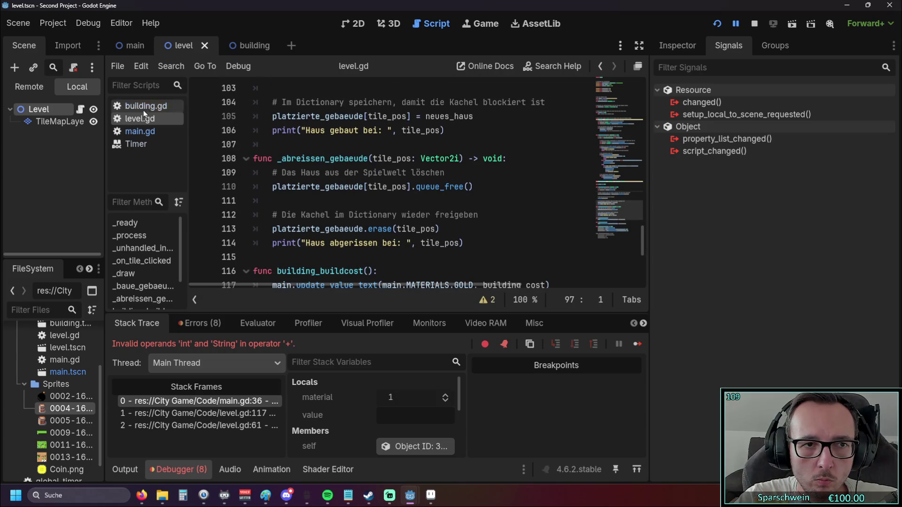
left_click(139, 131)
scroll(438, 173, "up", 9)
scroll(438, 172, "down", 3)
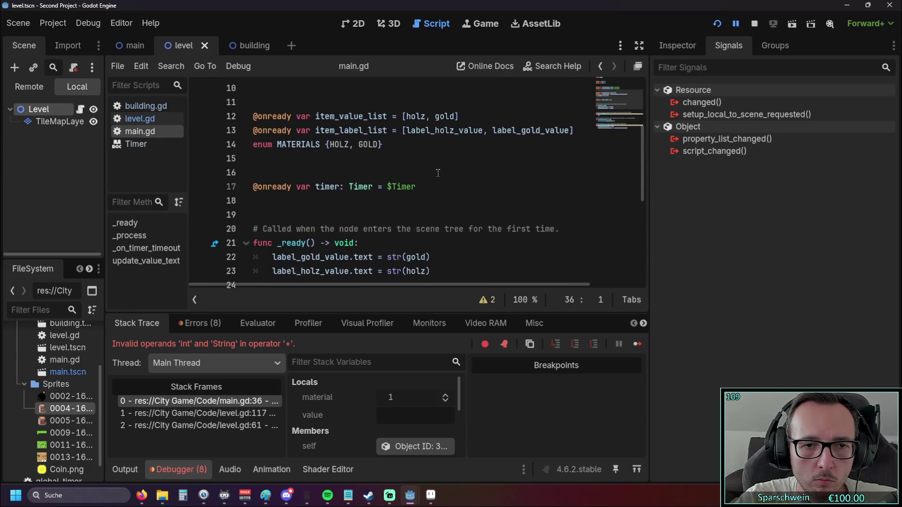
scroll(438, 172, "down", 5)
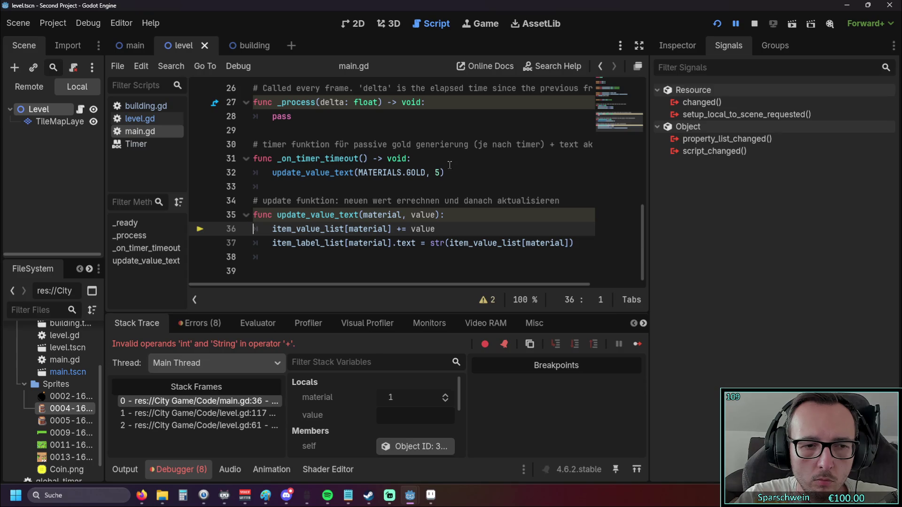
left_click(204, 416)
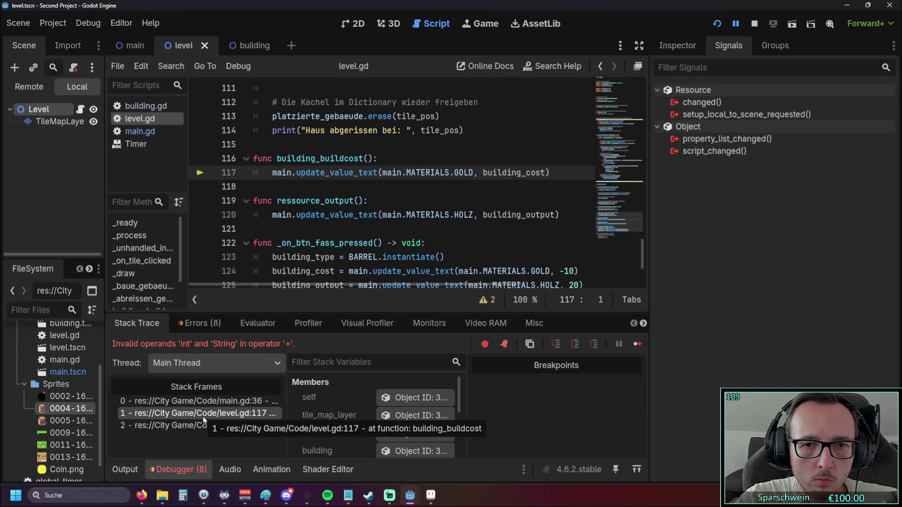
Step: Remove the extra blank line 107 after the print in _baue_gebaeude
scroll(403, 245, "down", 1)
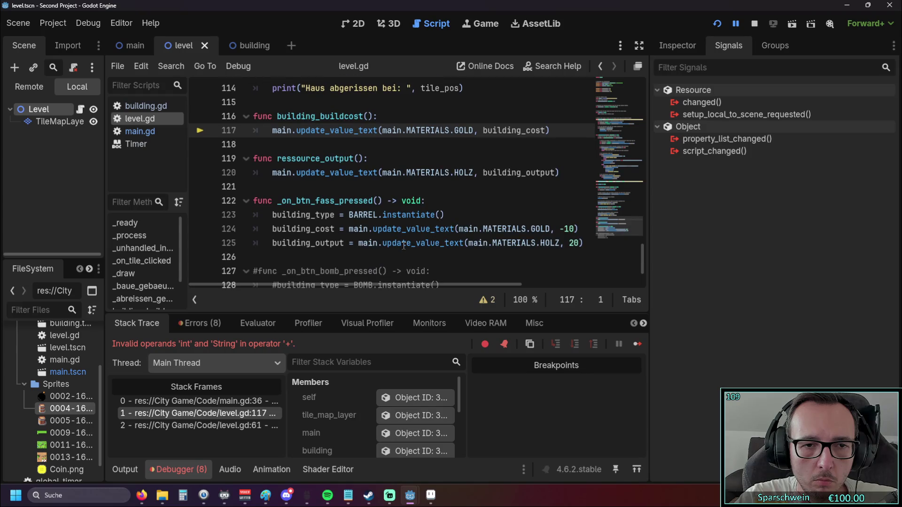
scroll(402, 245, "up", 1)
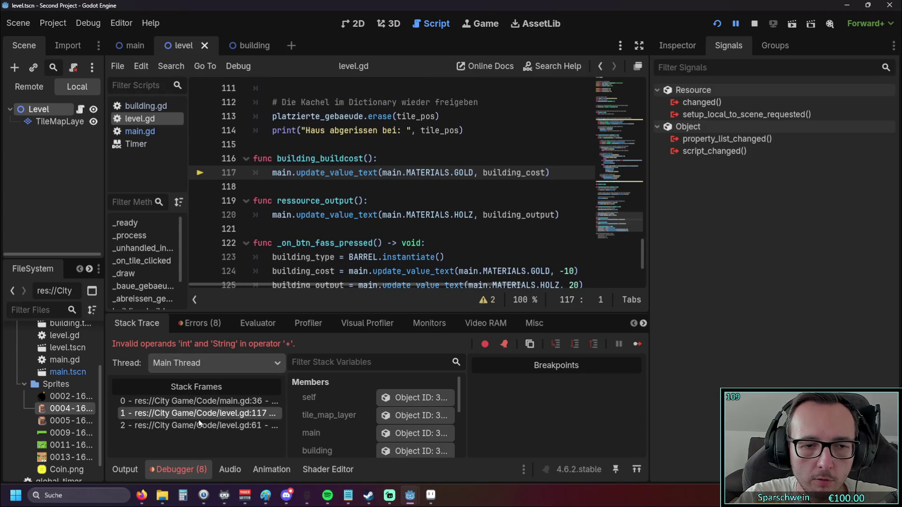
scroll(391, 201, "up", 4)
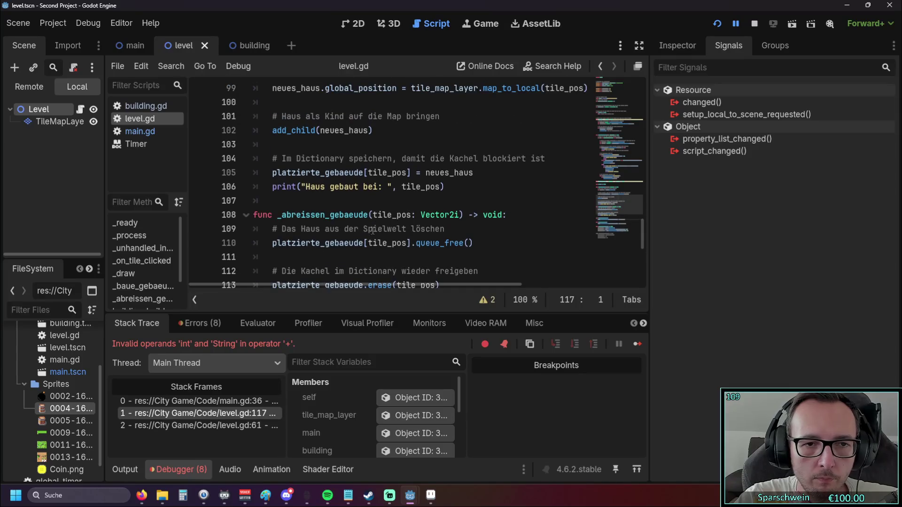
left_click(390, 201)
key("ctrl+z")
scroll(382, 205, "up", 2)
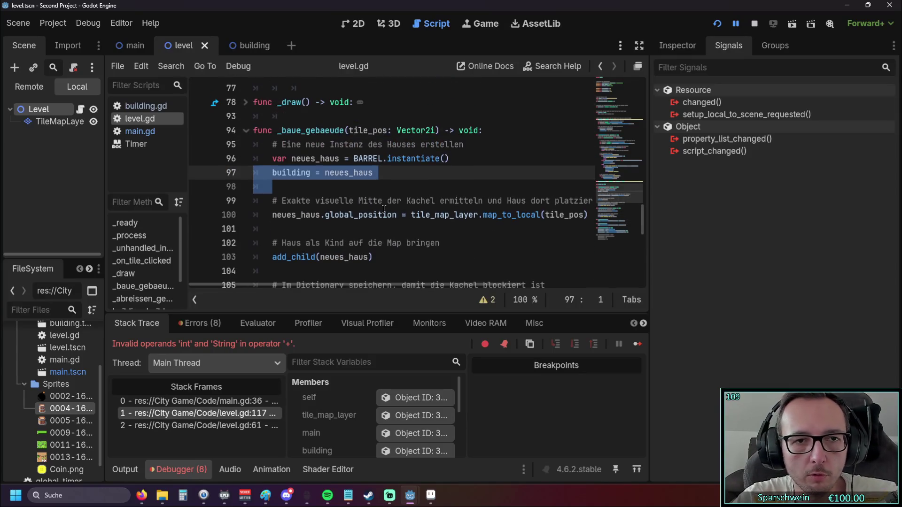
left_click(383, 192)
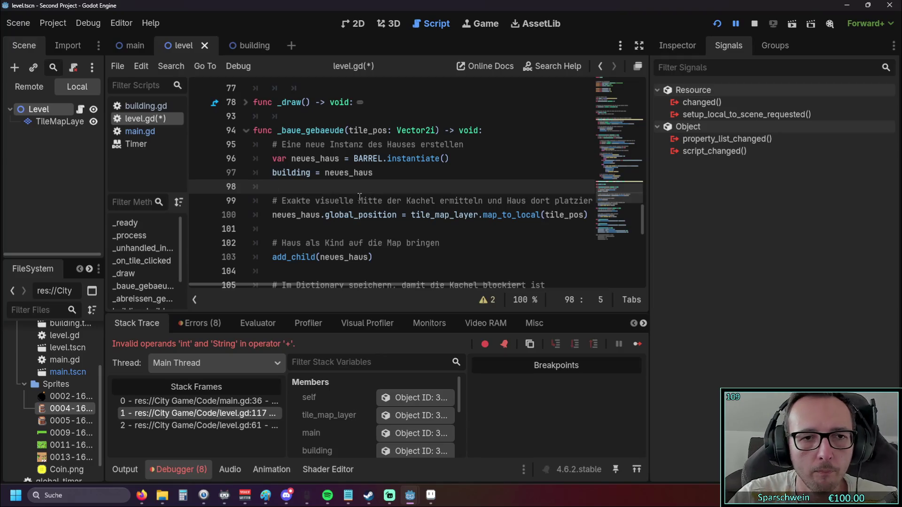
Step: Replace BARREL.instantiate() on line 96 with the copied building_type
scroll(339, 178, "down", 10)
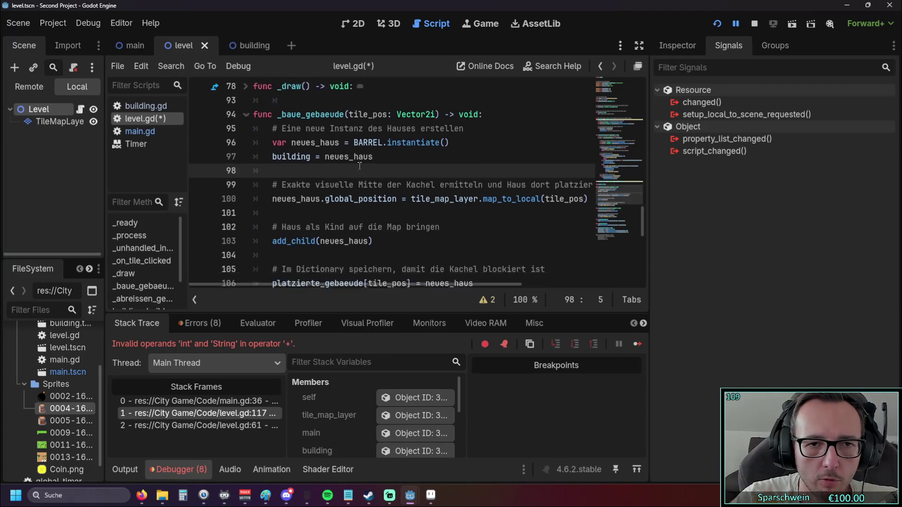
scroll(328, 201, "down", 1)
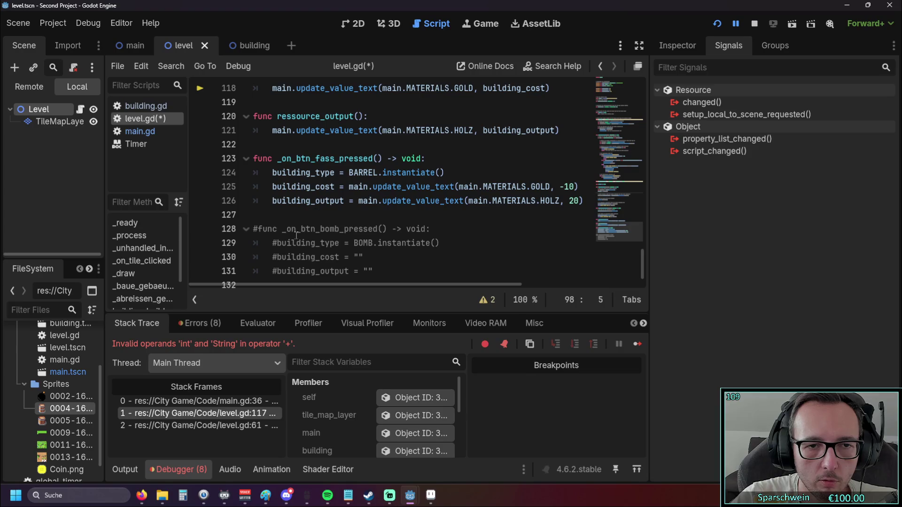
left_click_drag(274, 172, 335, 172)
key("ctrl+c")
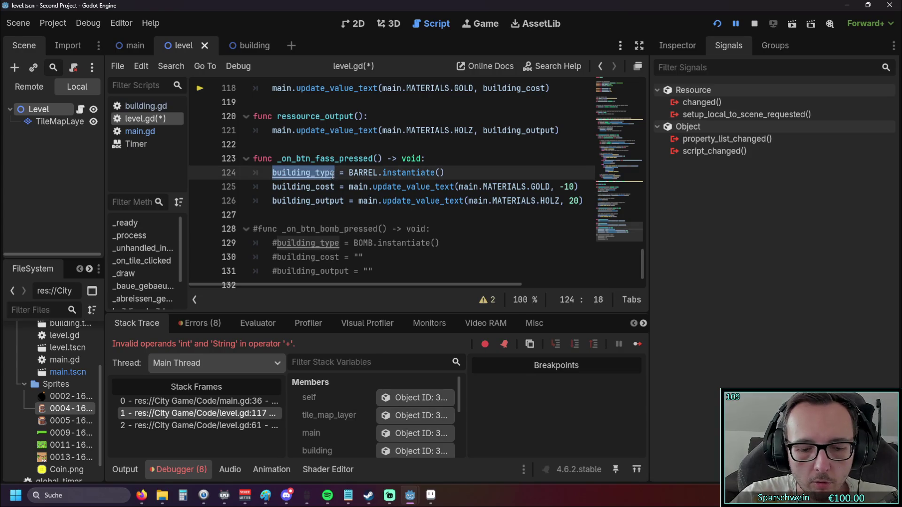
scroll(351, 199, "up", 6)
scroll(351, 199, "down", 1)
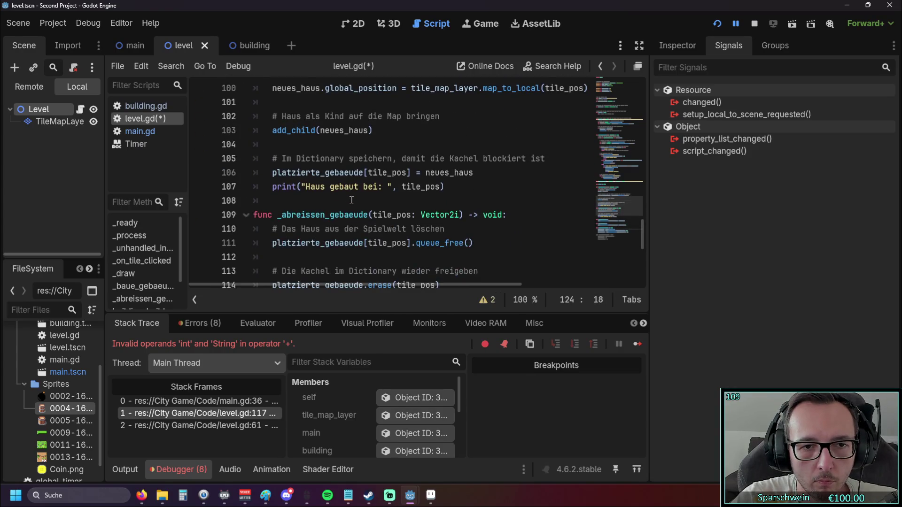
scroll(357, 205, "up", 5)
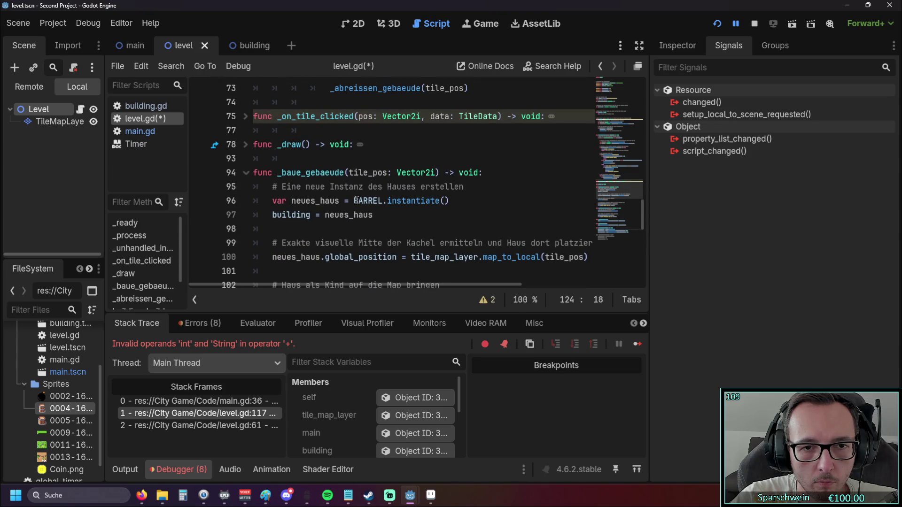
left_click_drag(354, 200, 449, 201)
key("ctrl+v")
left_click(455, 213)
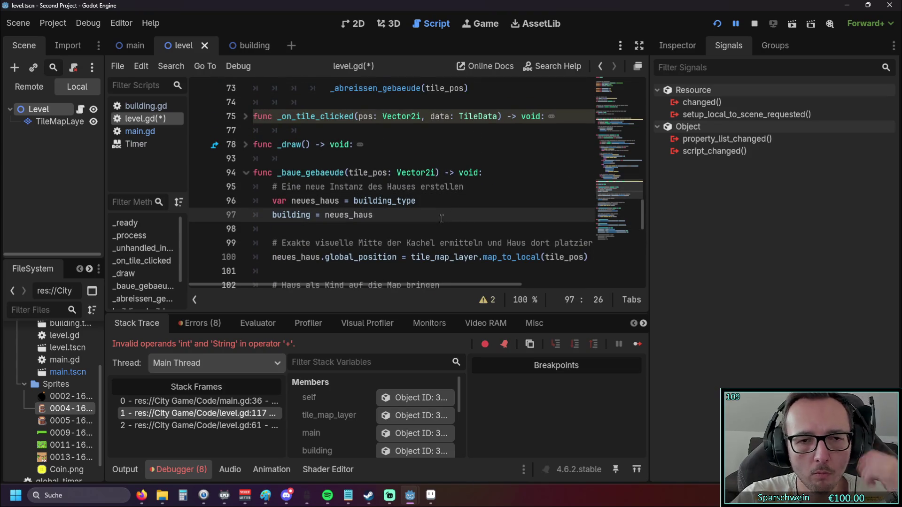
scroll(440, 217, "down", 9)
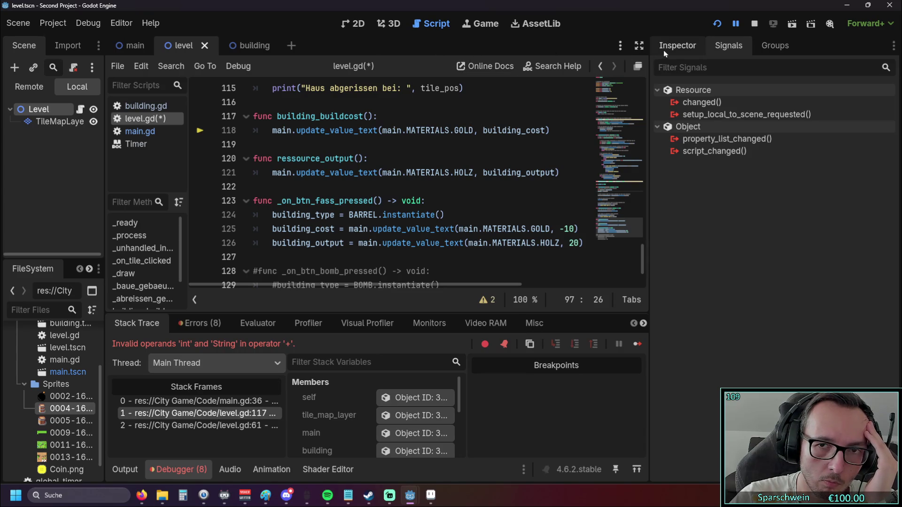
Step: Run the game again and try placing buildings on grass tiles
left_click(715, 25)
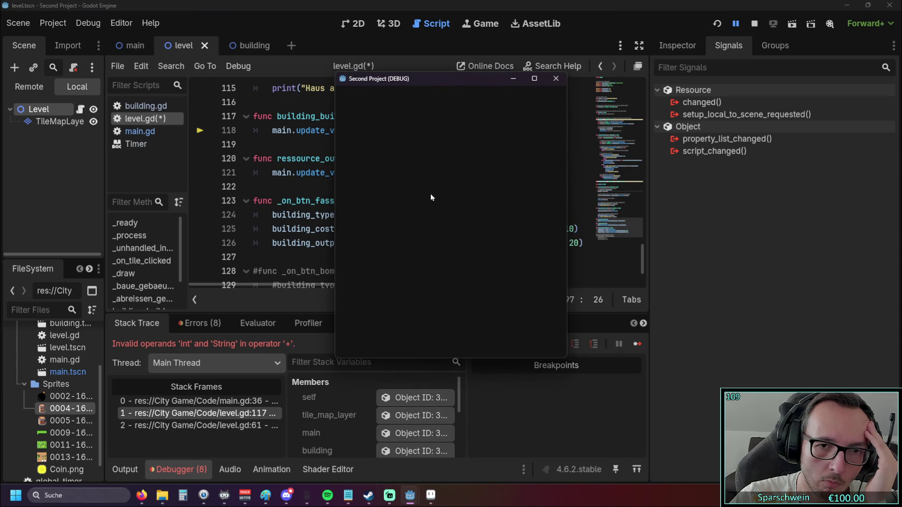
left_click(418, 225)
left_click(417, 225)
left_click(416, 225)
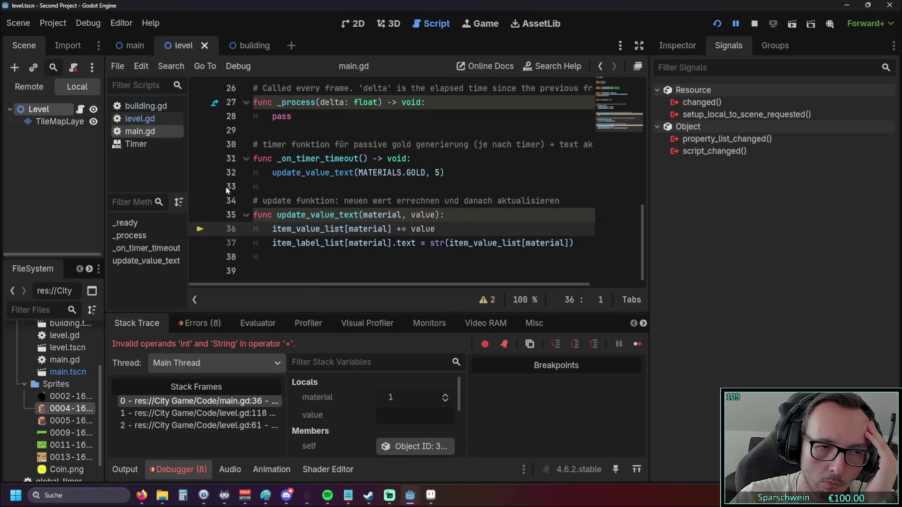
Step: Back in level.gd, examine the gold check and its early return on line 57
left_click(147, 120)
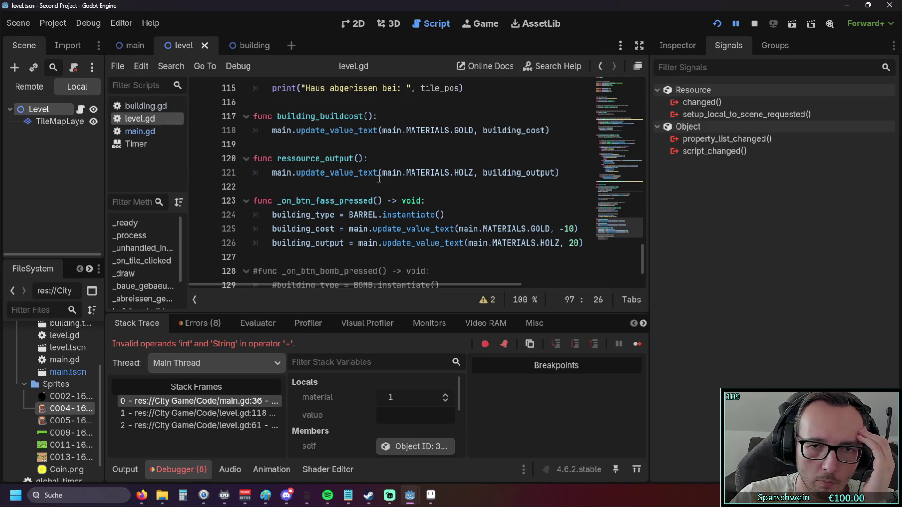
scroll(380, 178, "up", 5)
scroll(380, 178, "up", 2)
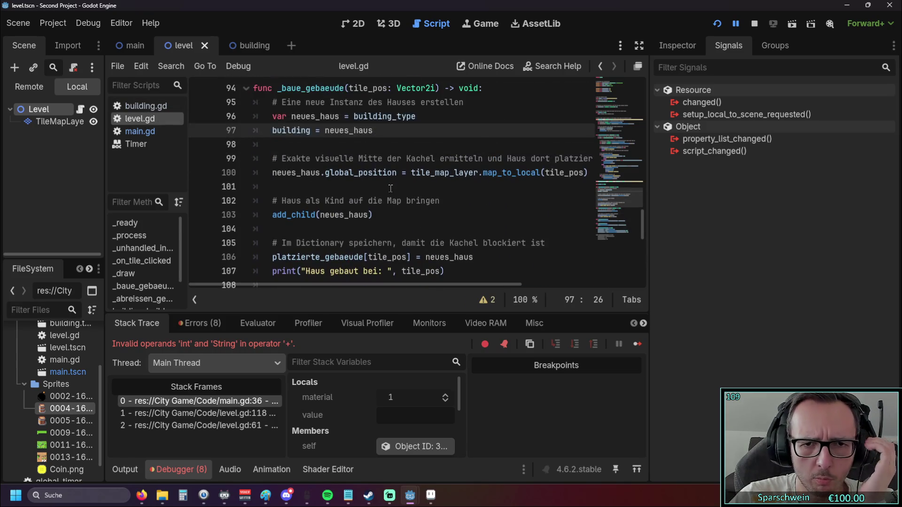
scroll(401, 188, "up", 1)
scroll(401, 188, "up", 8)
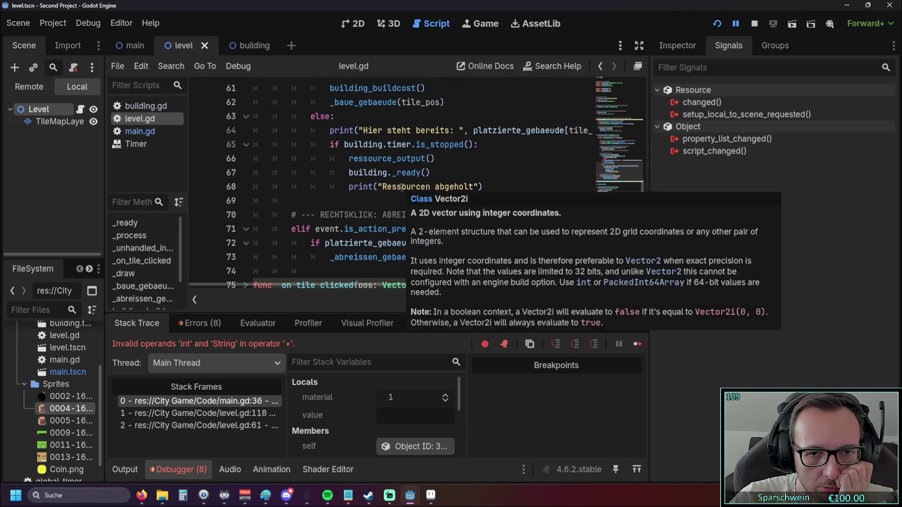
scroll(477, 192, "up", 1)
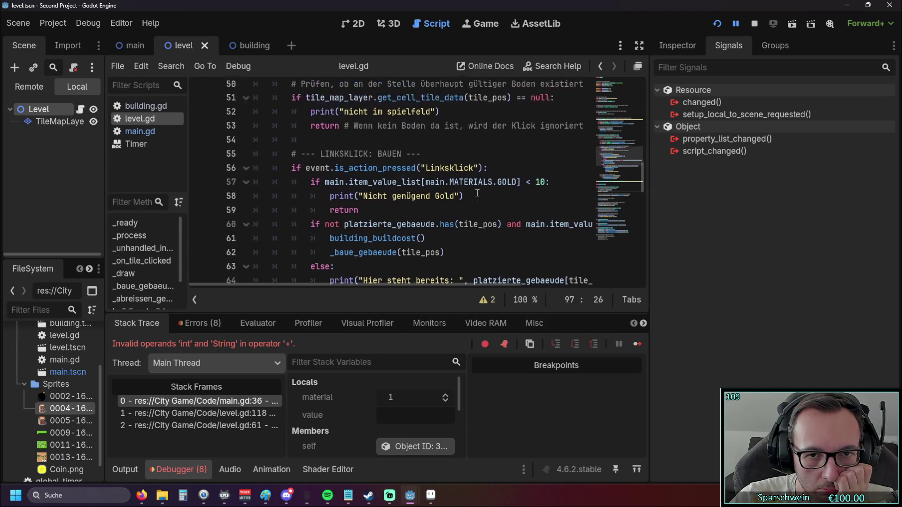
scroll(460, 215, "down", 1)
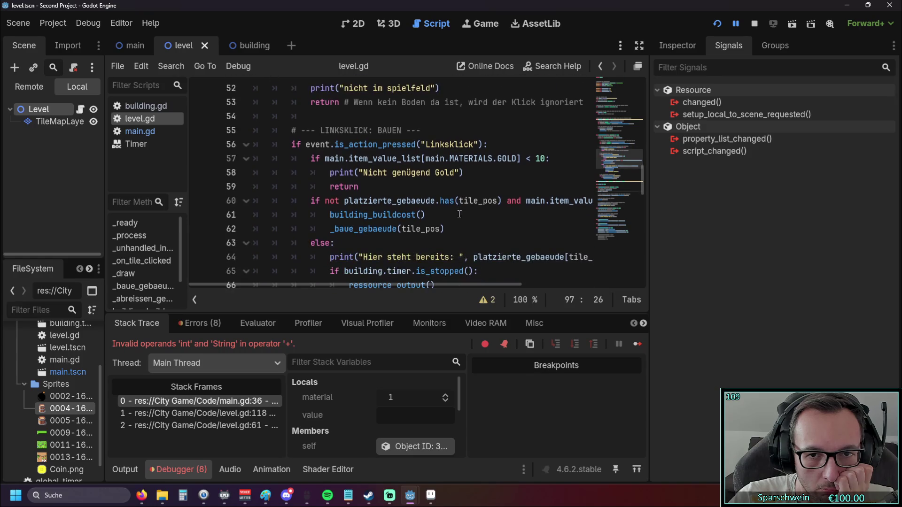
left_click_drag(431, 160, 528, 160)
left_click(512, 187)
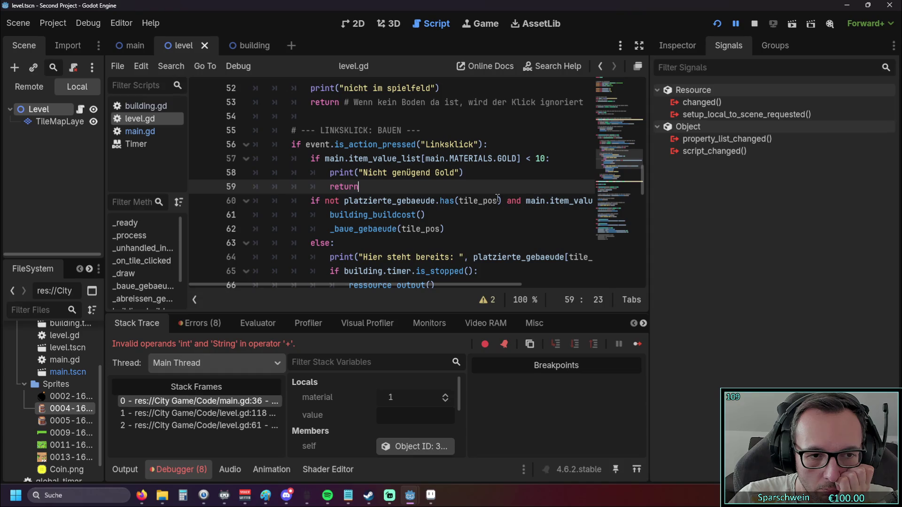
mouse_move(498, 199)
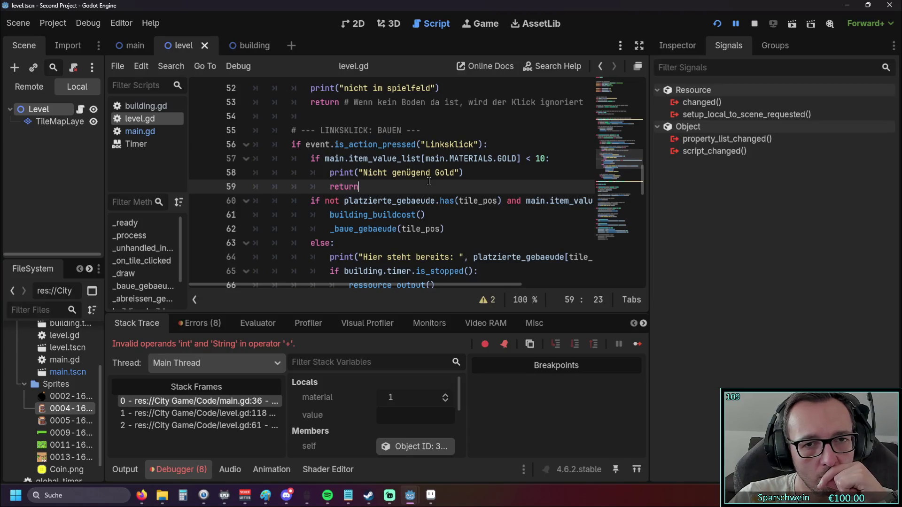
Step: Review the surrounding build code and place the caret at the start of the line 57 gold condition
scroll(427, 182, "down", 1)
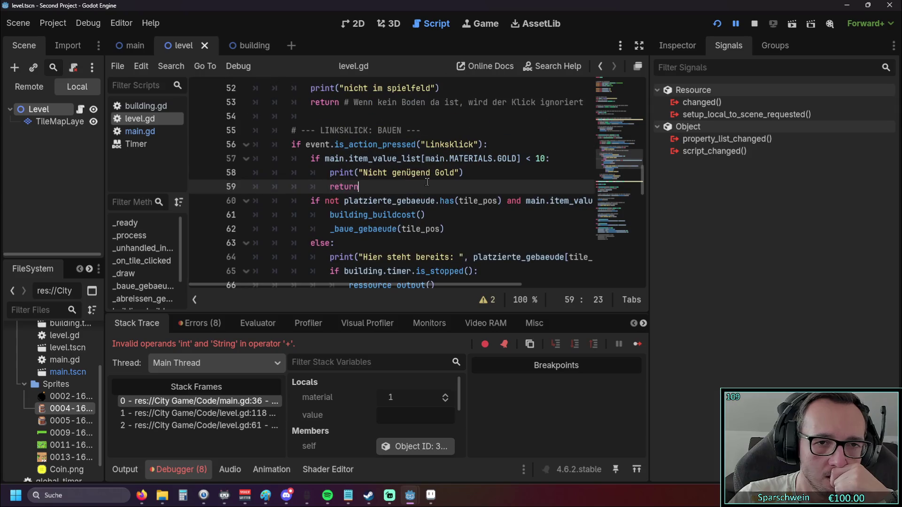
scroll(427, 181, "down", 5)
scroll(427, 181, "down", 3)
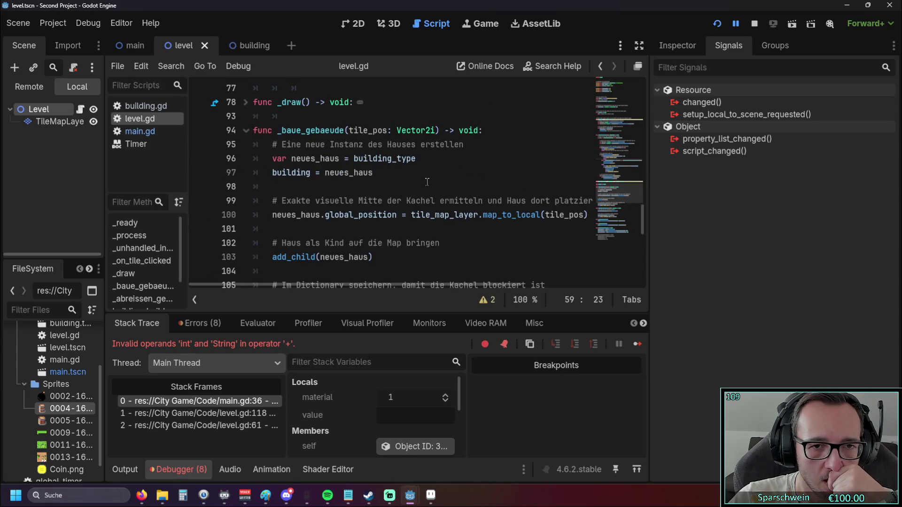
scroll(427, 181, "up", 5)
scroll(500, 175, "down", 15)
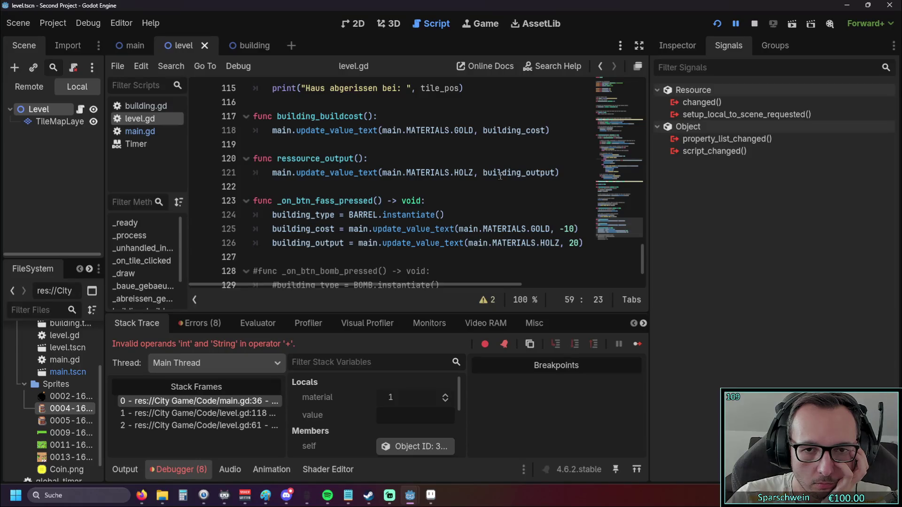
mouse_move(500, 175)
scroll(500, 175, "up", 5)
scroll(355, 201, "down", 5)
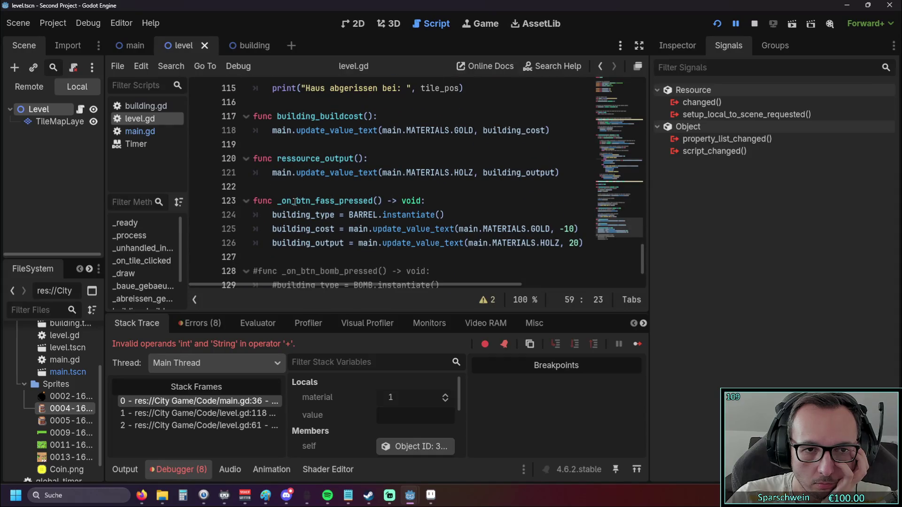
scroll(318, 229, "up", 7)
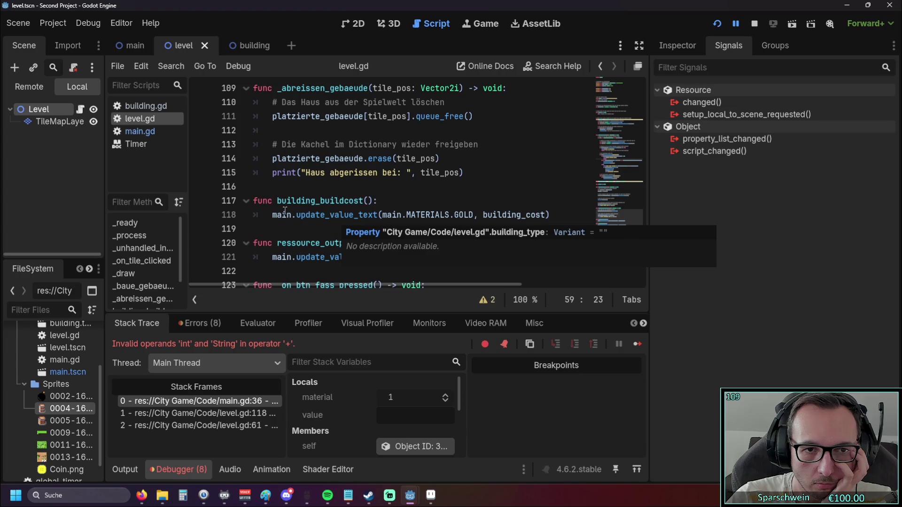
scroll(413, 214, "up", 14)
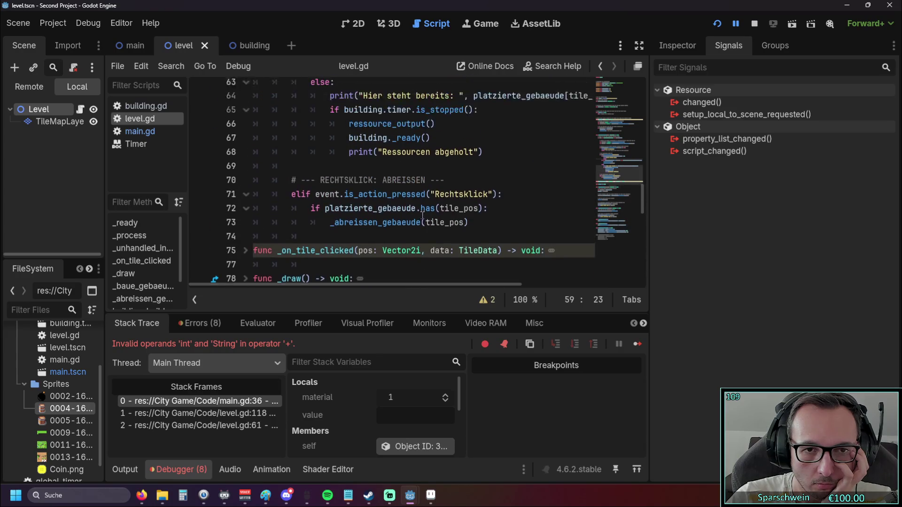
scroll(422, 215, "up", 1)
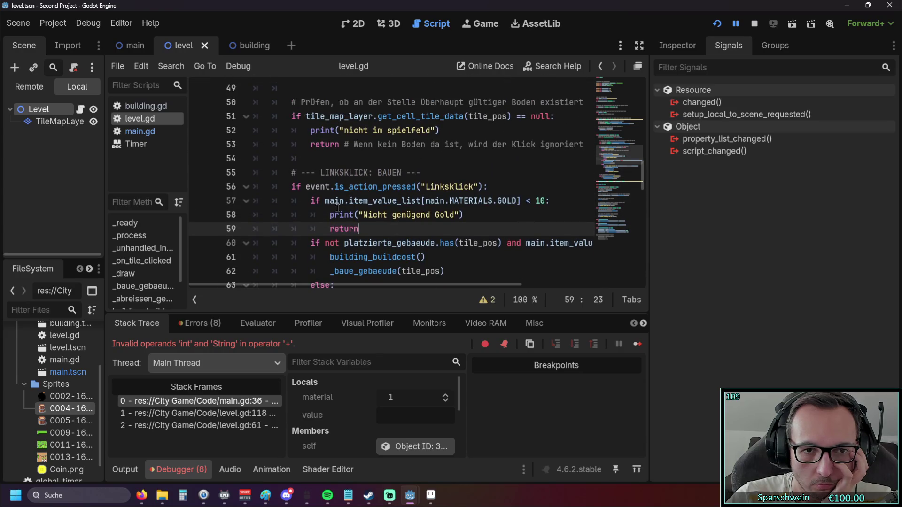
left_click(326, 201)
Step: Replace main.item_value_list[main.MATERIALS.GOLD] on line 57 with building_buildcost() via autocomplete
left_click_drag(325, 201, 521, 201)
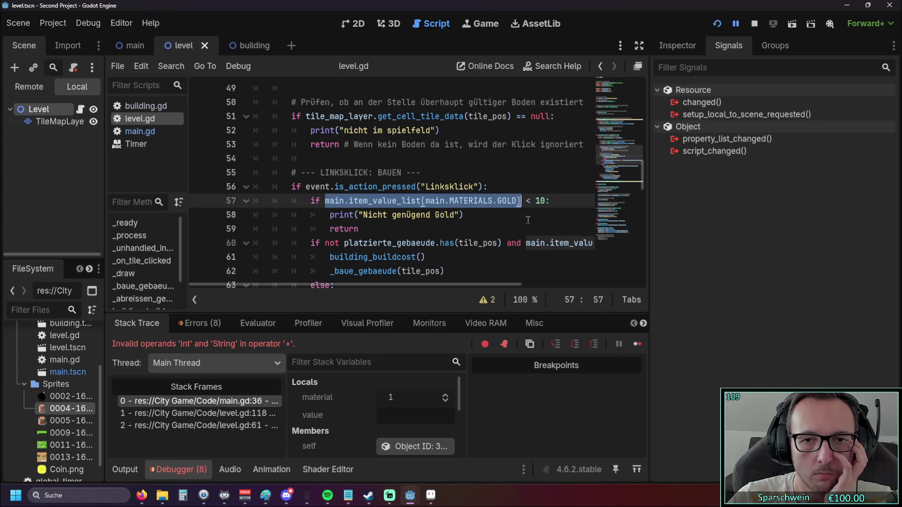
type("build")
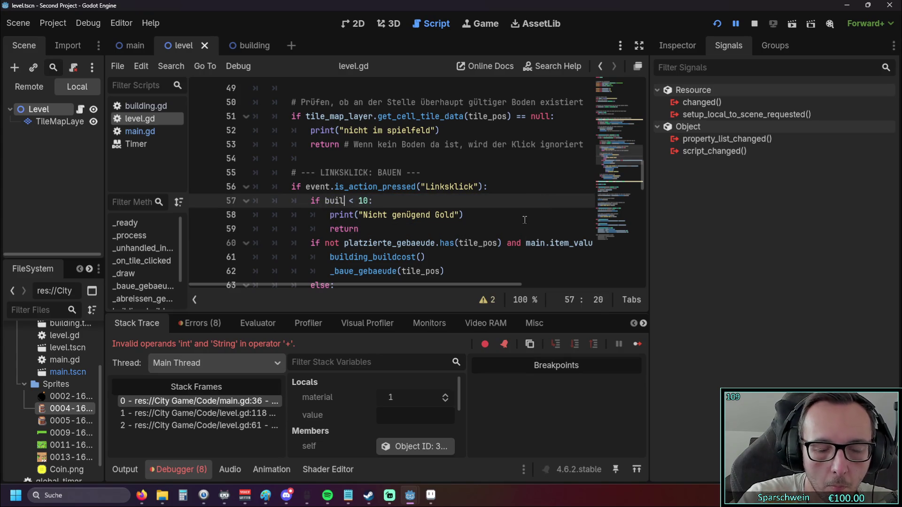
key("Down")
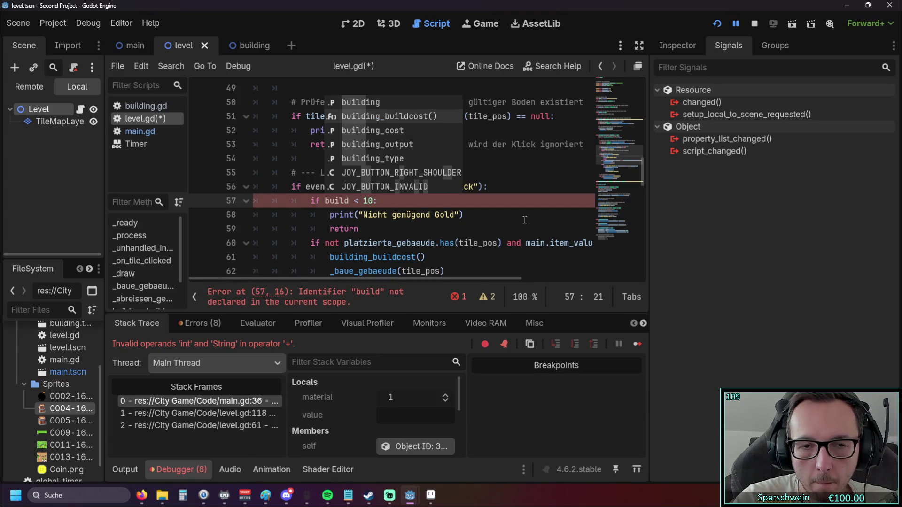
key("Return")
key("Right")
key("Right")
key("Right")
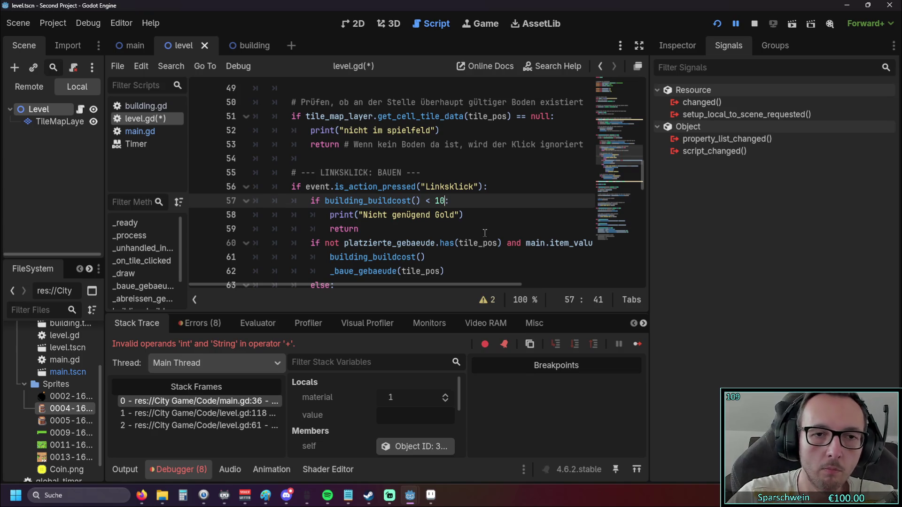
scroll(414, 176, "down", 15)
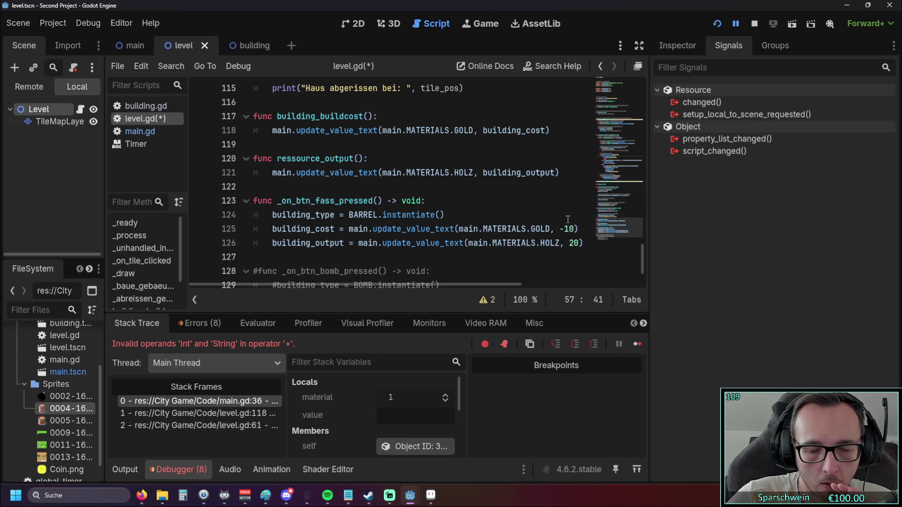
scroll(521, 223, "down", 1)
scroll(519, 223, "up", 1)
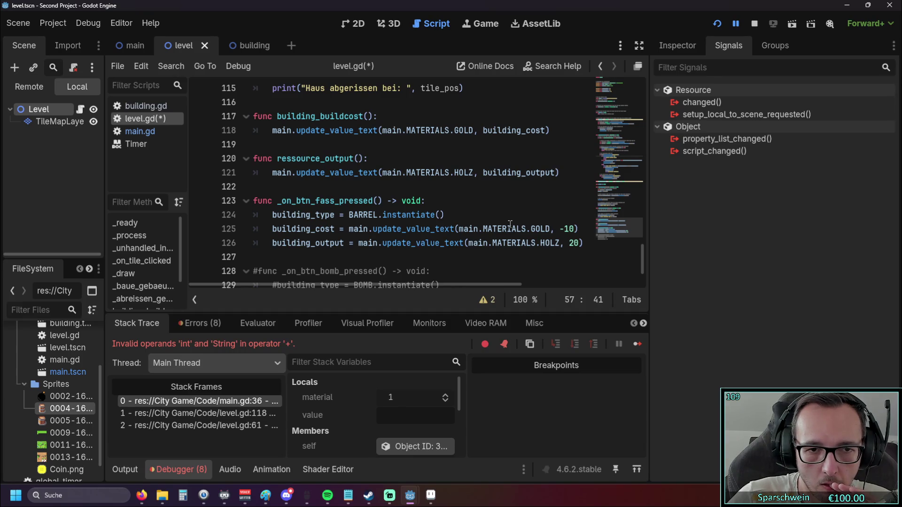
left_click(377, 201)
type("cost")
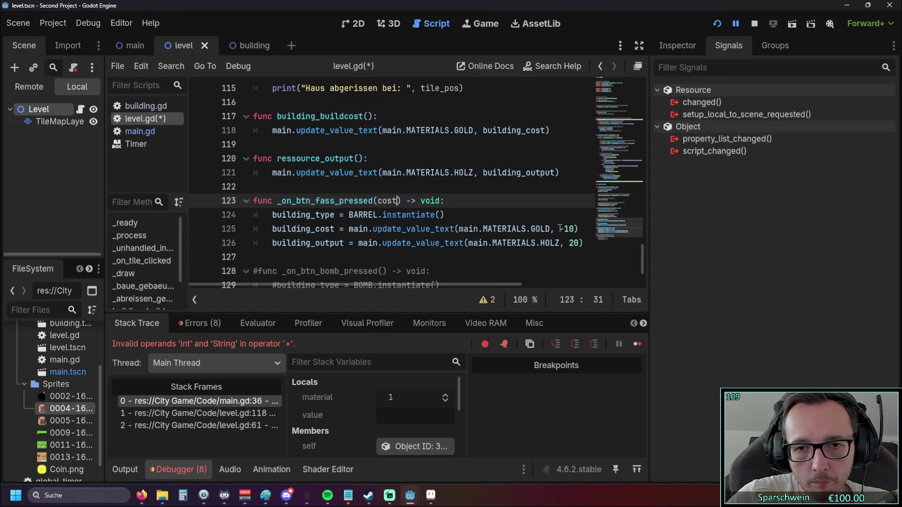
left_click_drag(559, 229, 574, 229)
type("cost")
left_click(373, 172)
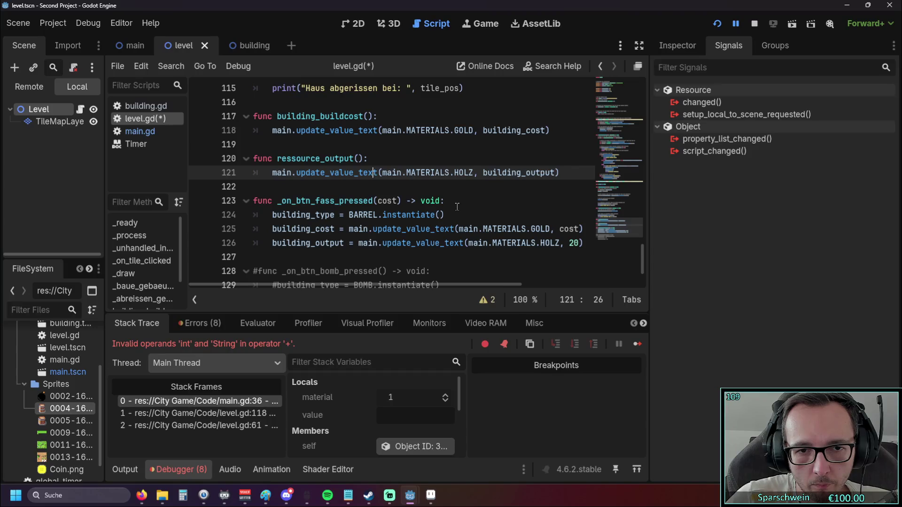
scroll(449, 202, "up", 1)
scroll(448, 203, "down", 1)
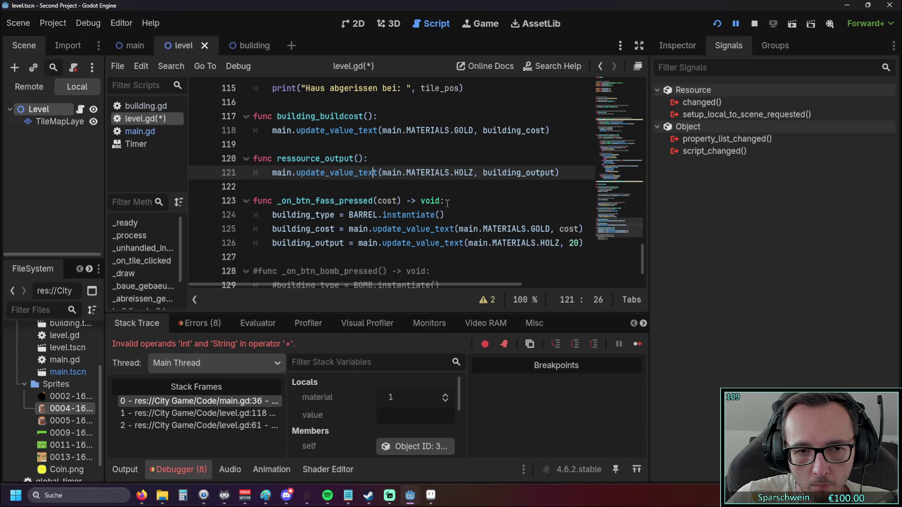
scroll(572, 233, "up", 1)
scroll(571, 233, "down", 1)
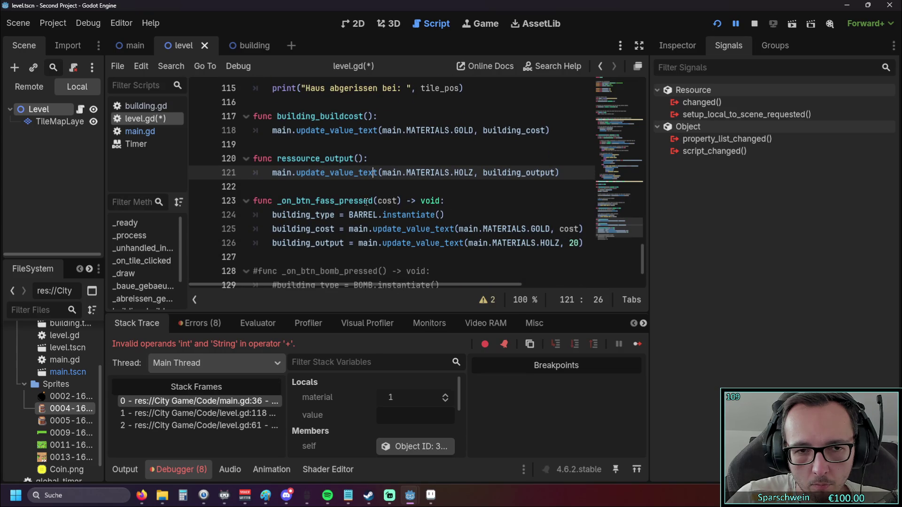
key("ctrl+z")
key("ctrl+z")
left_click(502, 206)
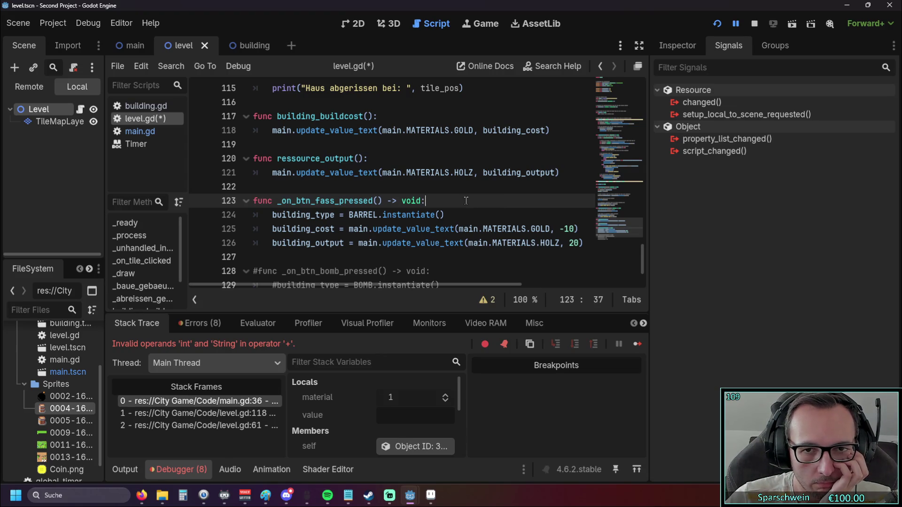
scroll(465, 201, "up", 1)
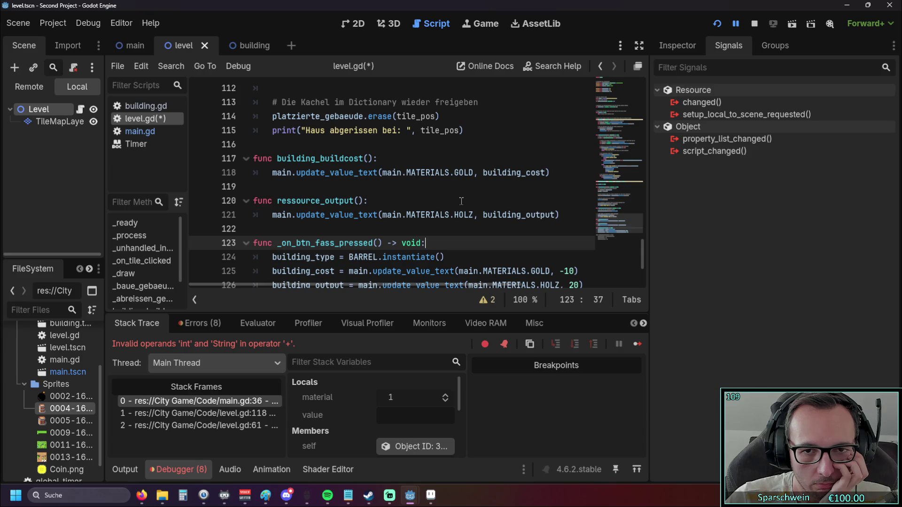
scroll(461, 201, "up", 15)
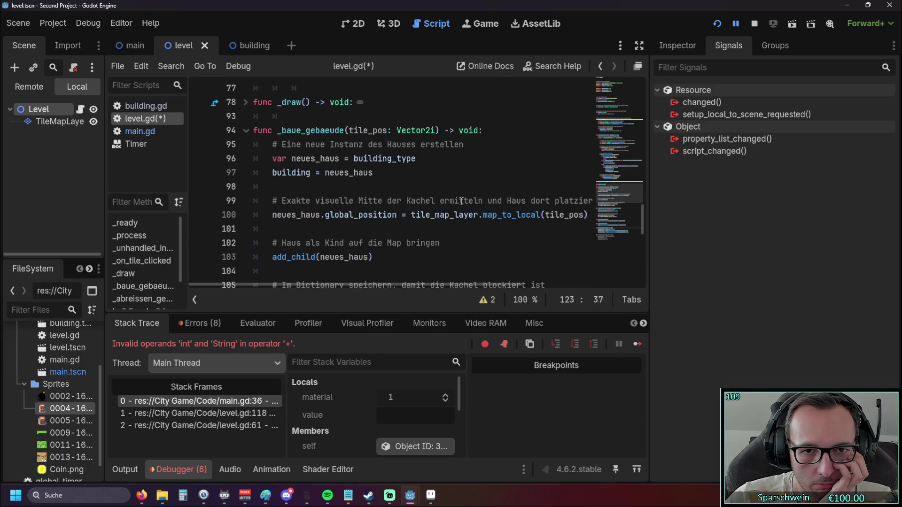
scroll(462, 201, "up", 4)
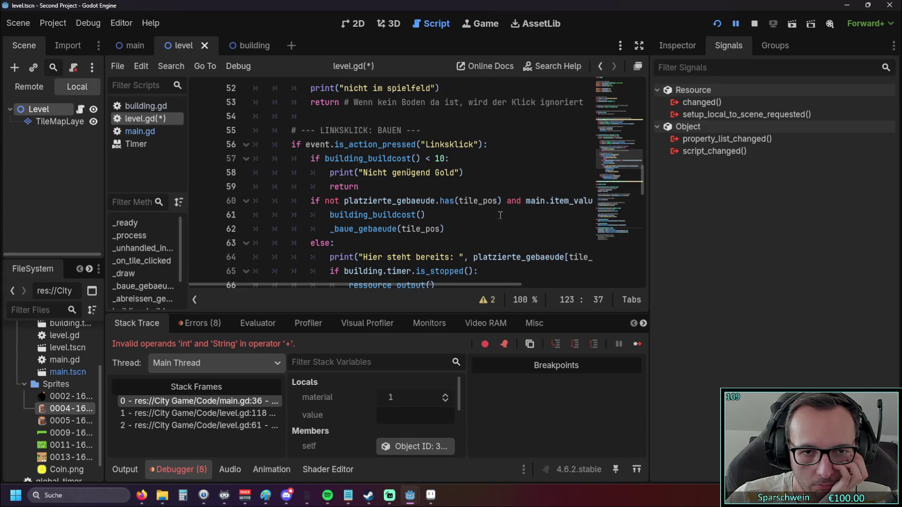
scroll(500, 215, "down", 17)
scroll(500, 213, "down", 3)
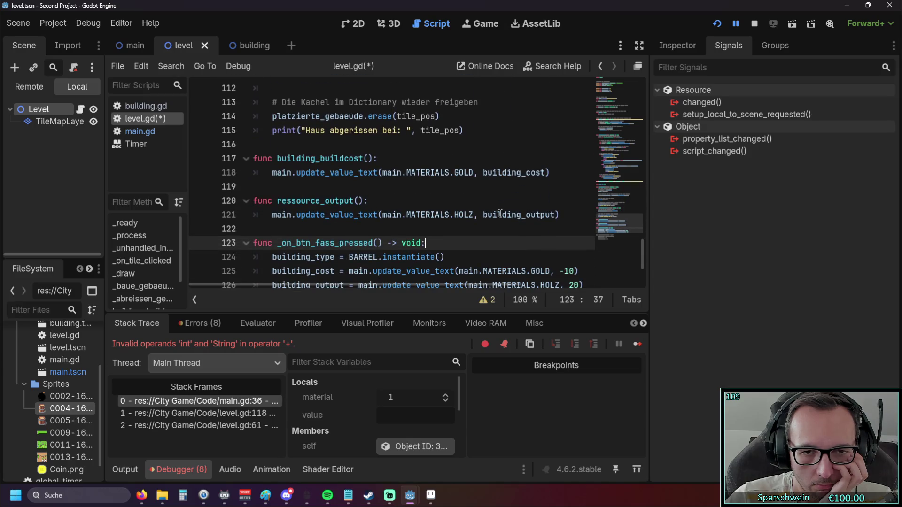
scroll(500, 213, "down", 1)
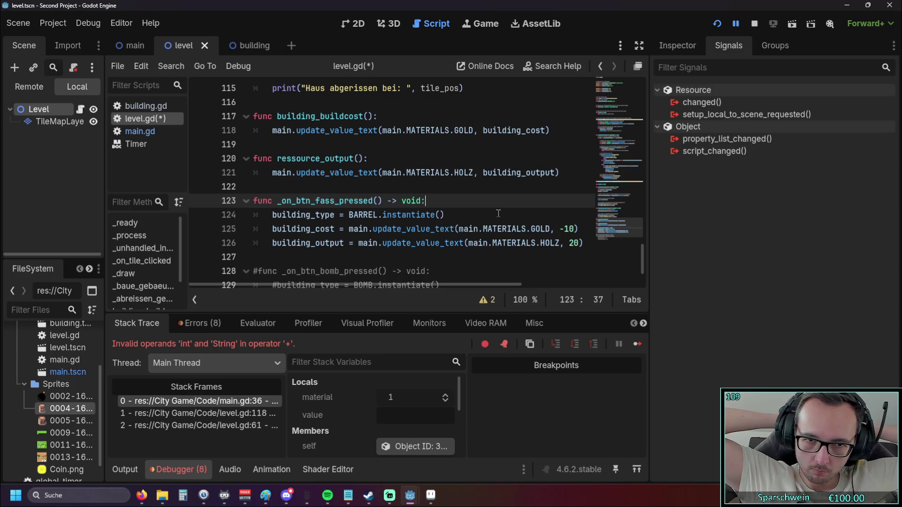
scroll(485, 228, "up", 2)
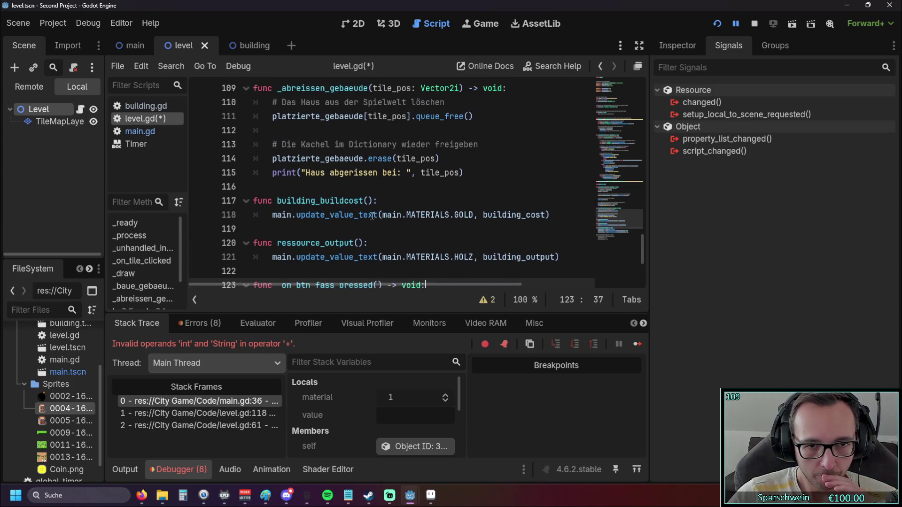
scroll(353, 227, "up", 10)
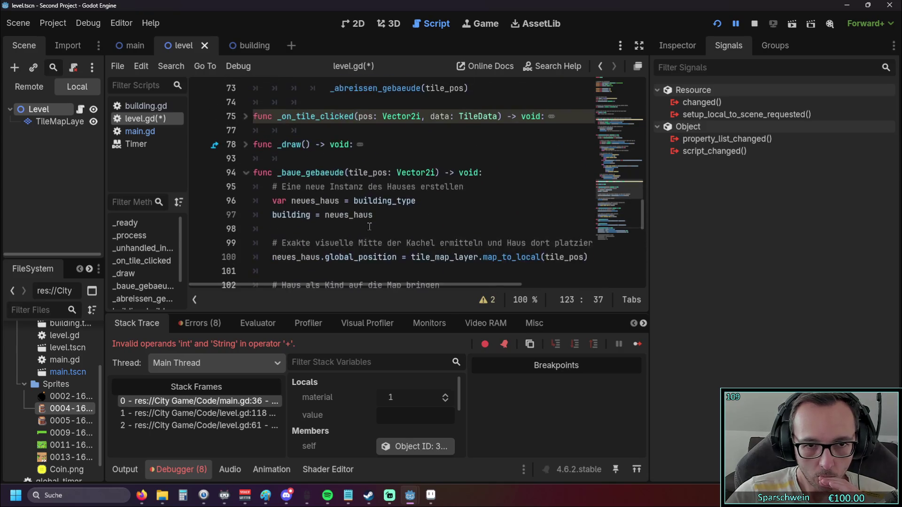
scroll(369, 227, "up", 4)
left_click(450, 229)
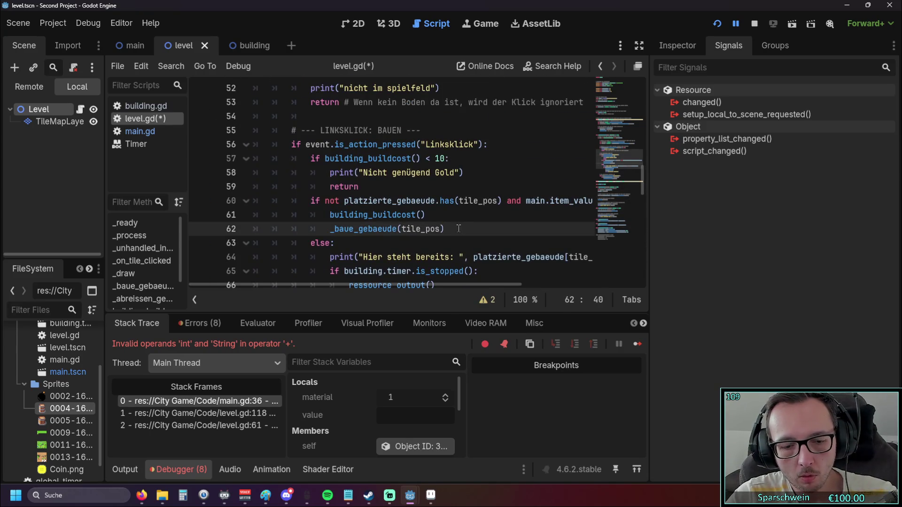
Step: Undo line 57 back to main.item_value_list[main.MATERIALS.GOLD] < 10 and save level.gd
key("ctrl+z")
key("ctrl+z")
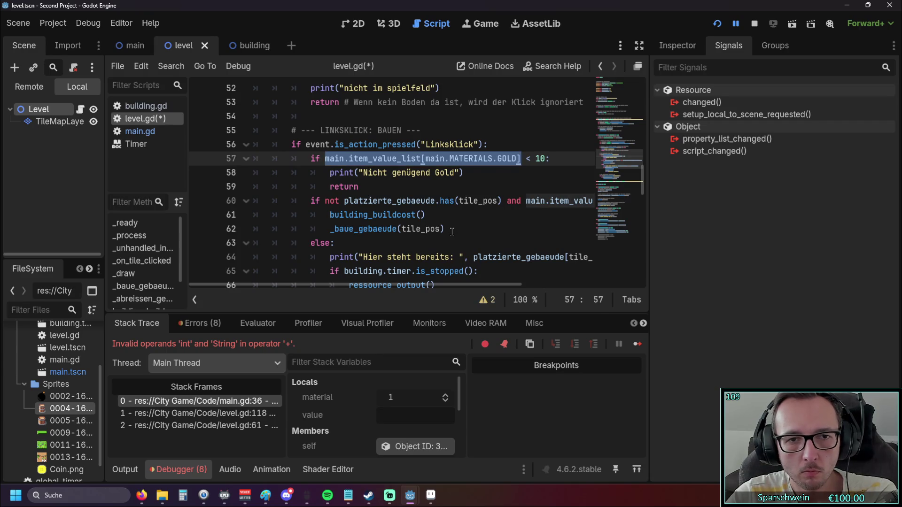
left_click(460, 230)
key("ctrl+s")
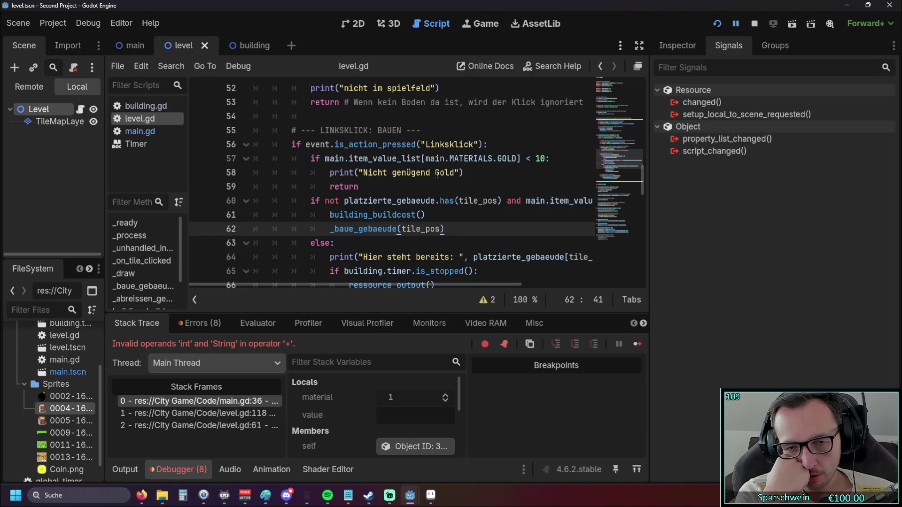
scroll(437, 174, "down", 14)
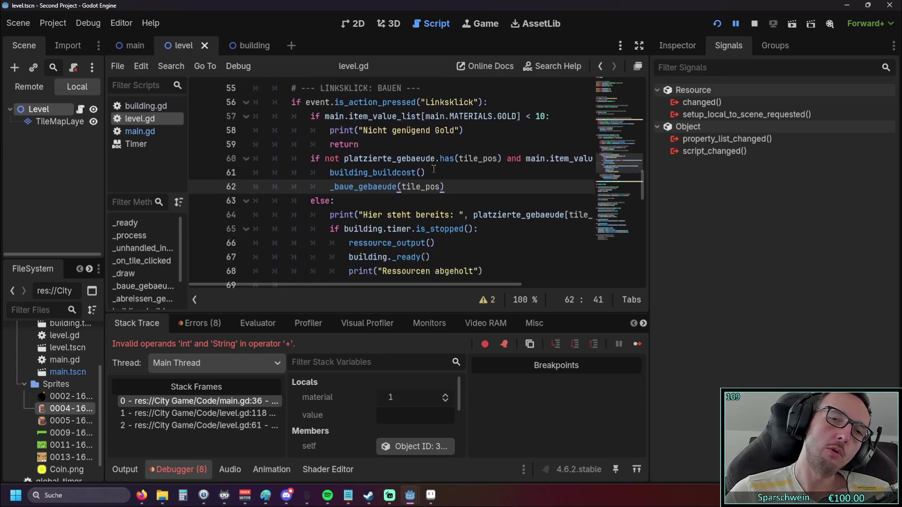
scroll(438, 173, "down", 6)
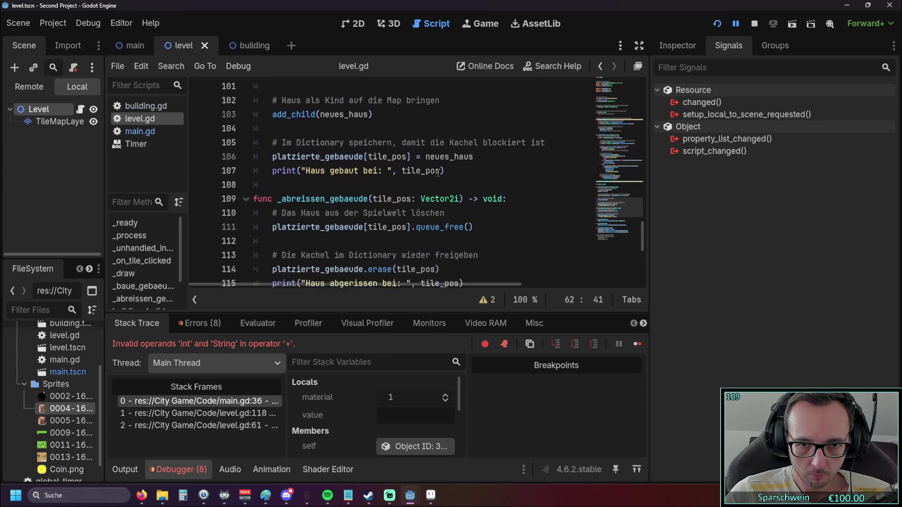
scroll(436, 175, "down", 2)
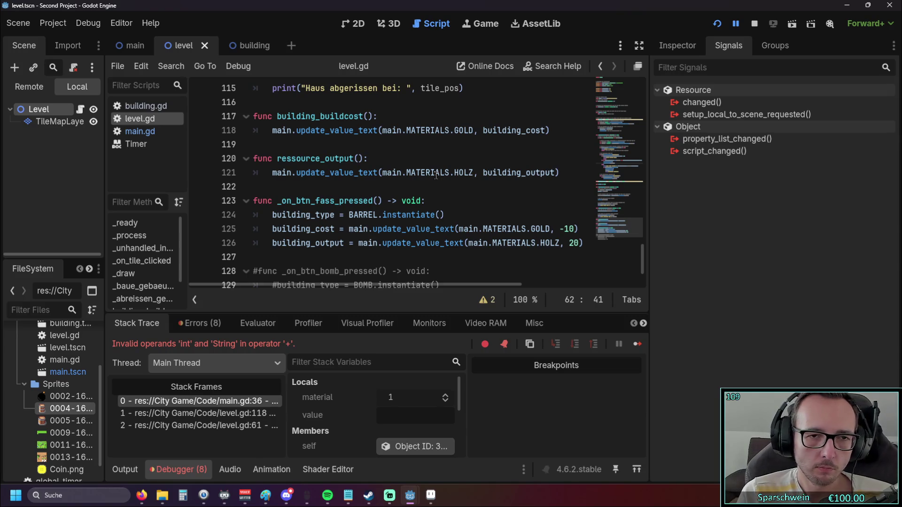
Step: Highlight the barrel handler body, lines 124–126 of level.gd, to review it
scroll(436, 174, "up", 1)
scroll(436, 175, "down", 1)
left_click_drag(583, 243, 306, 127)
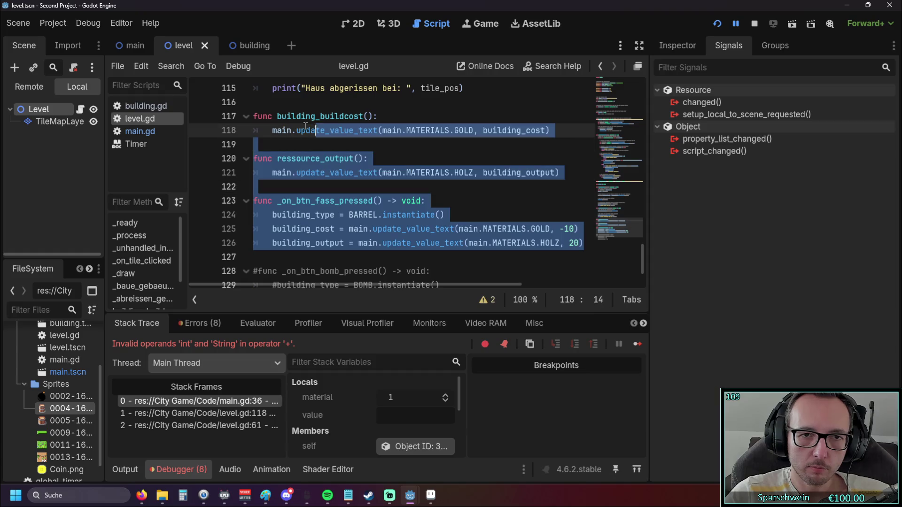
left_click(392, 175)
scroll(392, 175, "up", 1)
scroll(392, 175, "down", 1)
mouse_move(271, 251)
left_mouse_down()
mouse_move(273, 227)
mouse_move(469, 213)
left_mouse_up()
left_click(391, 259)
mouse_move(256, 215)
left_mouse_down()
mouse_move(444, 216)
mouse_move(583, 243)
left_mouse_up()
left_click(356, 250)
Step: Select the building_type variable name in the barrel handler
scroll(356, 247, "up", 1)
scroll(355, 243, "down", 1)
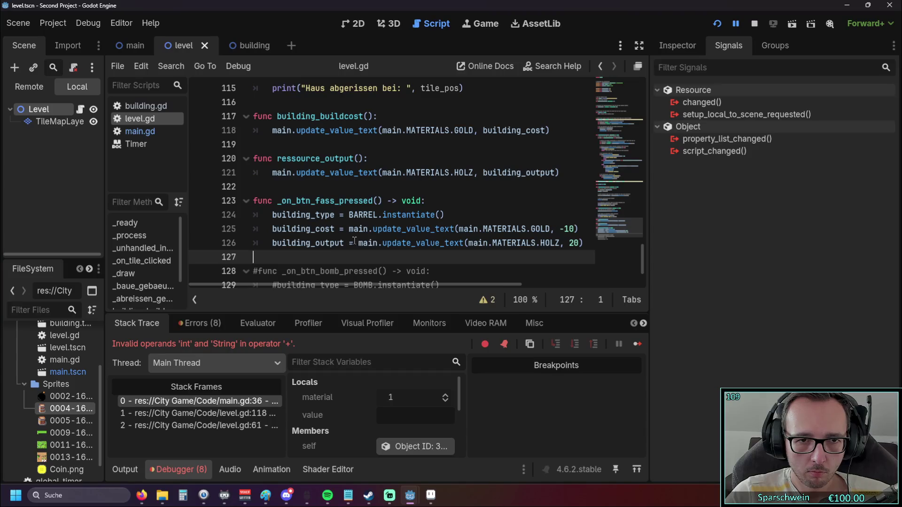
scroll(352, 236, "up", 1)
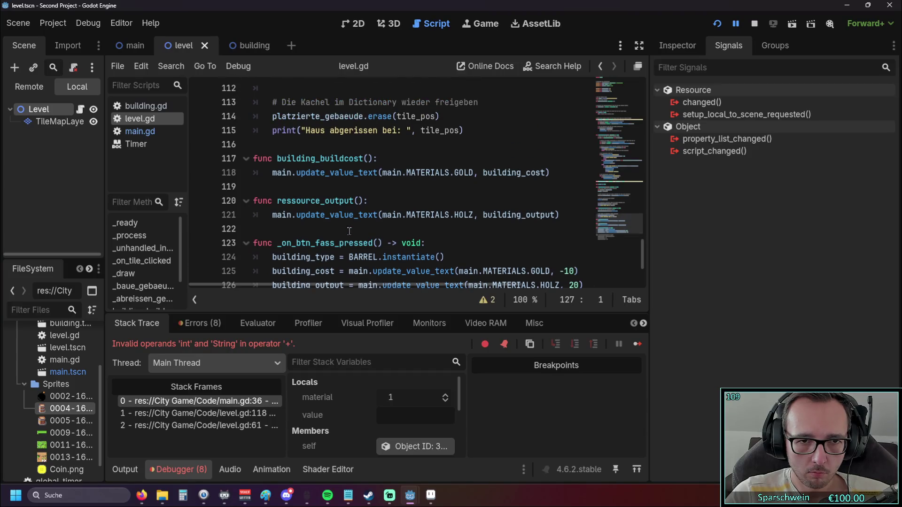
scroll(349, 231, "down", 1)
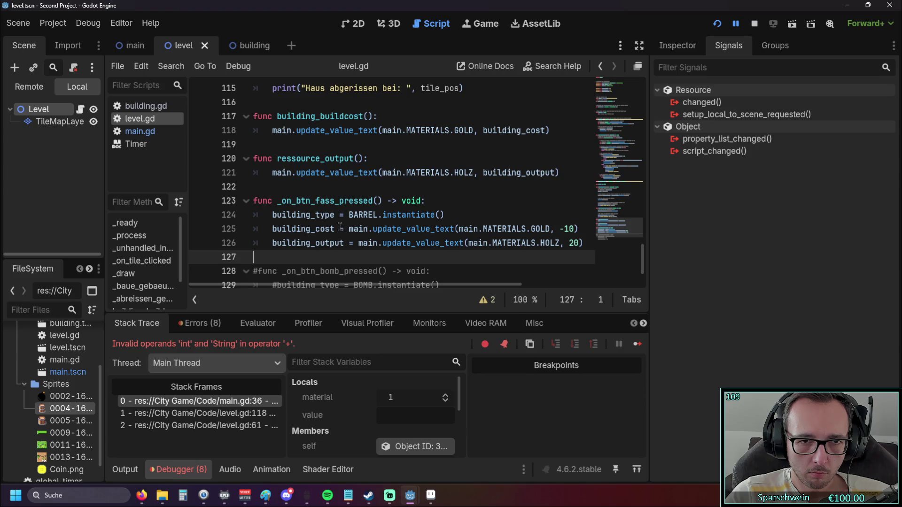
left_click_drag(273, 215, 334, 215)
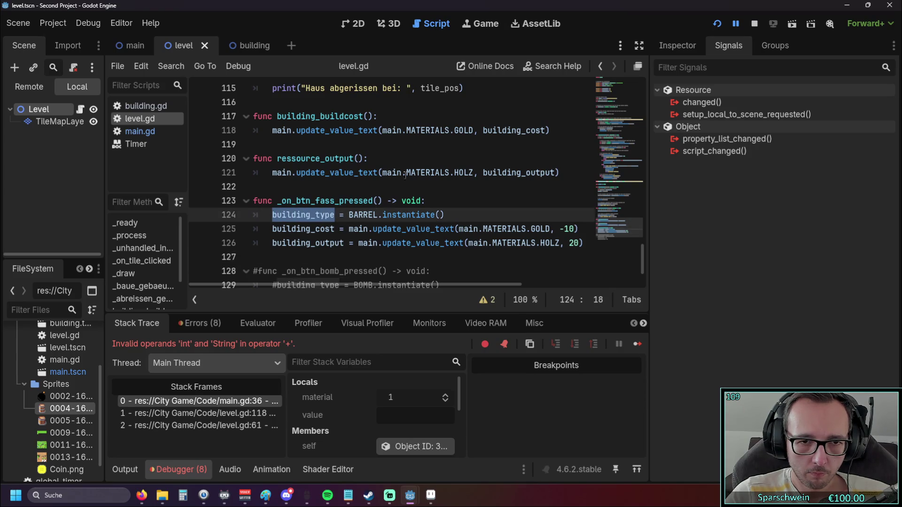
left_click(384, 188)
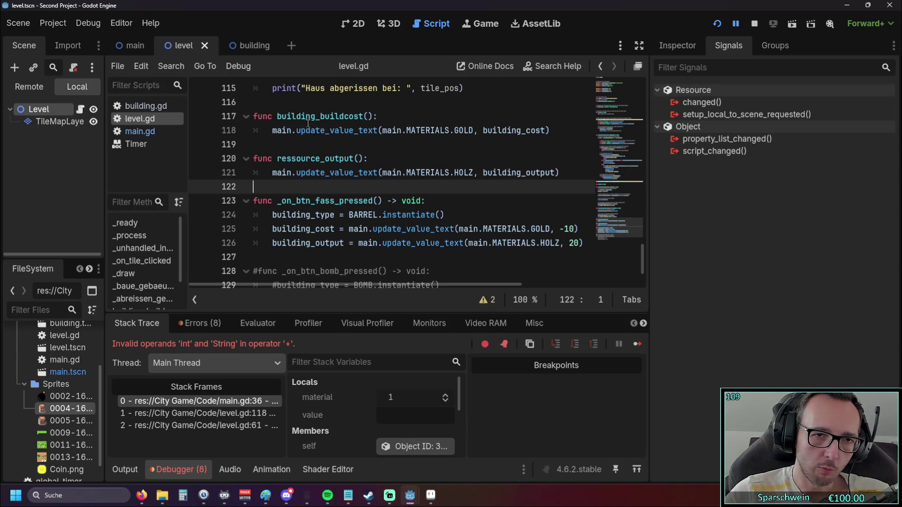
Step: Review building_buildcost and the handler body, then open main.gd at line 36
left_click_drag(277, 116, 374, 116)
mouse_move(272, 215)
left_mouse_down()
mouse_move(589, 229)
mouse_move(339, 239)
left_mouse_up()
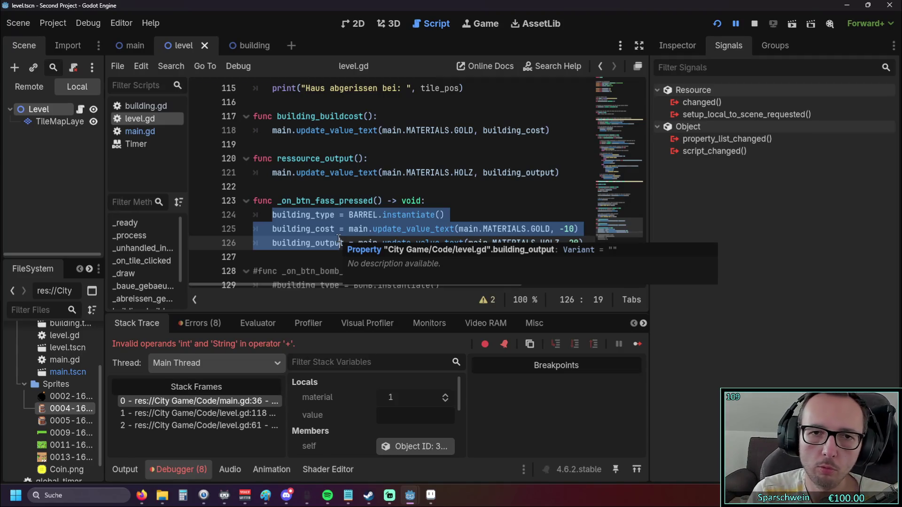
left_click(402, 183)
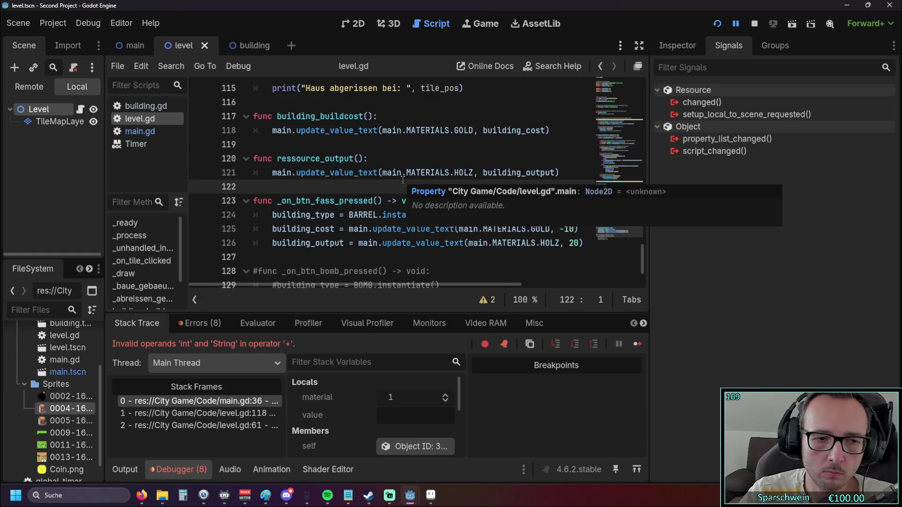
left_click(174, 402)
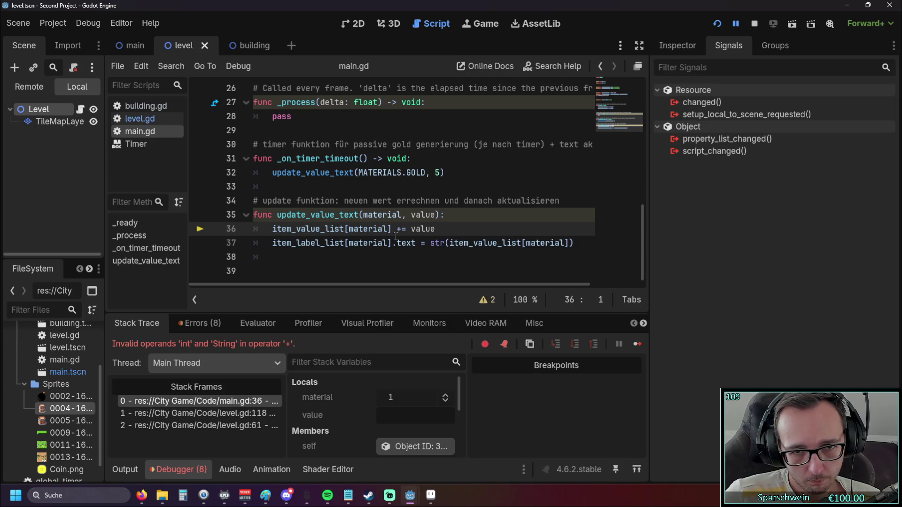
Step: Jump through the stack trace to level.gd line 118, then line 61, then back to 118
mouse_move(410, 233)
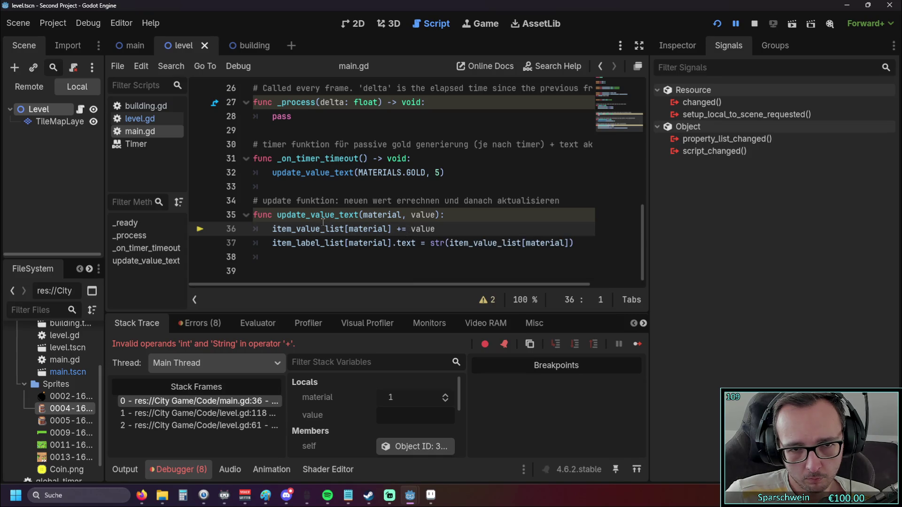
left_click(186, 415)
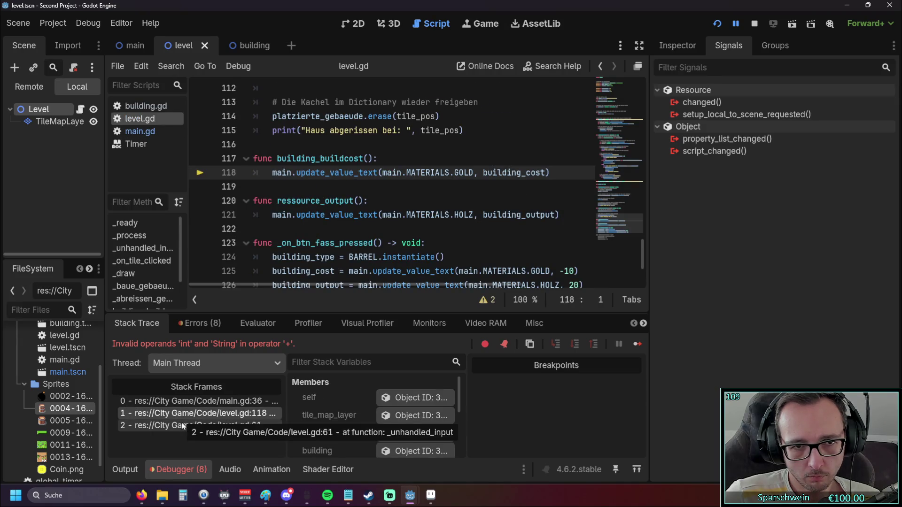
left_click(182, 425)
left_click(183, 414)
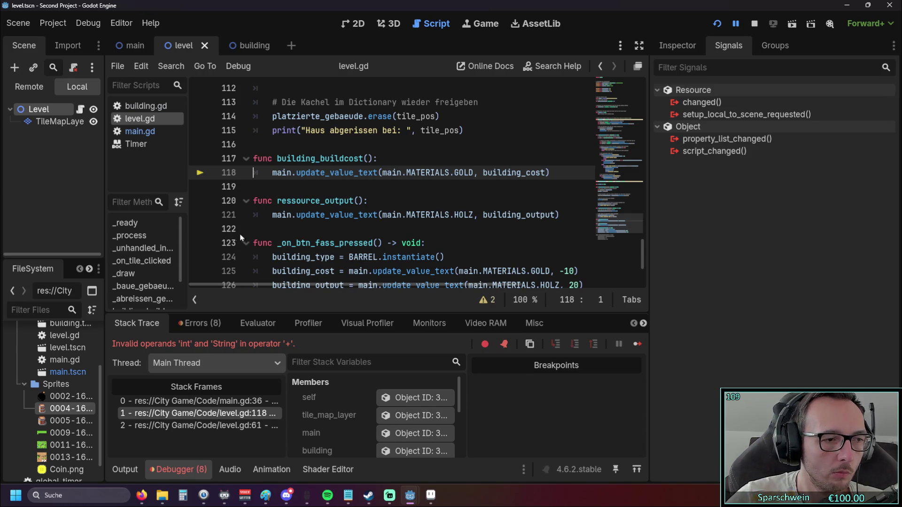
Step: Scroll level.gd between the Linksklick build block and the barrel handler's building_cost variable
scroll(262, 219, "down", 1)
scroll(281, 209, "up", 1)
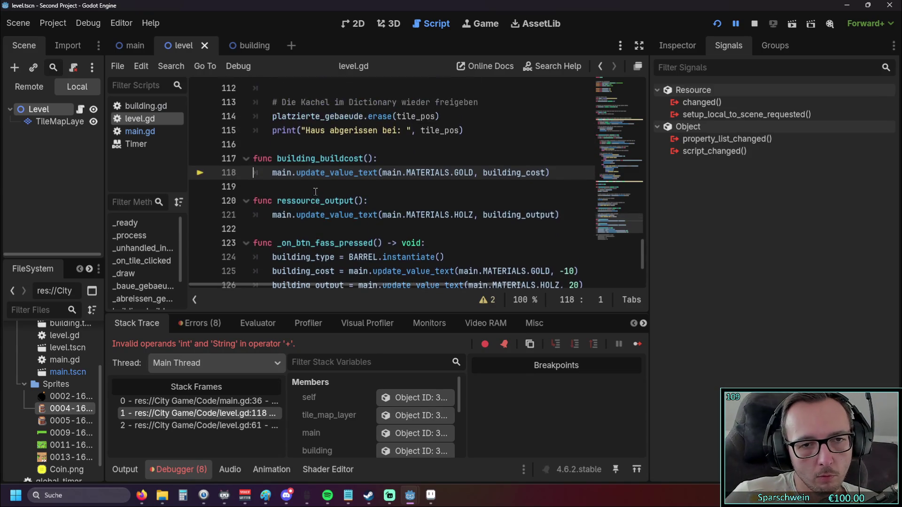
scroll(299, 200, "down", 1)
scroll(315, 192, "up", 1)
scroll(315, 192, "up", 1)
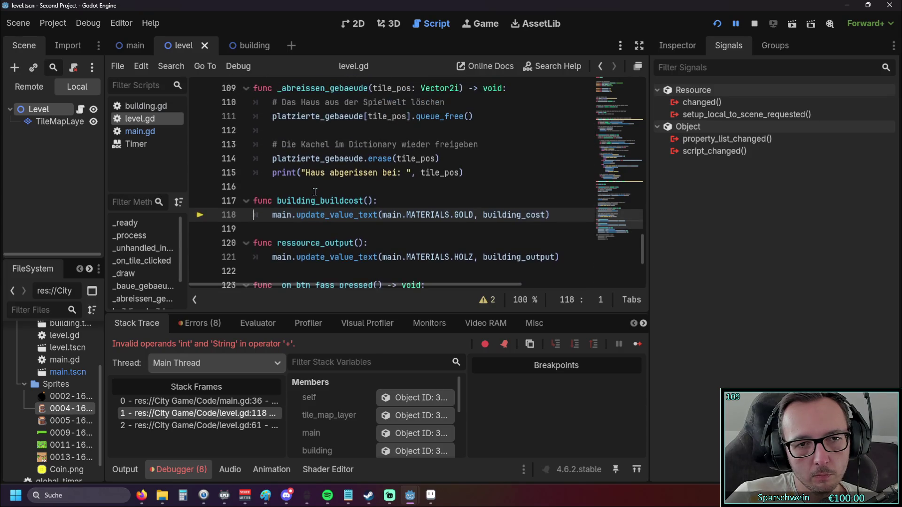
scroll(315, 192, "down", 1)
scroll(314, 192, "up", 1)
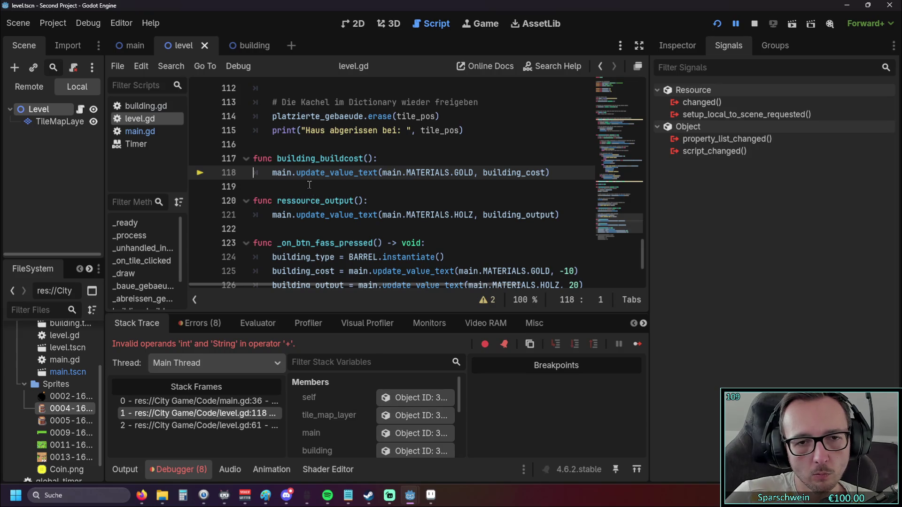
scroll(314, 191, "down", 2)
scroll(469, 231, "up", 1)
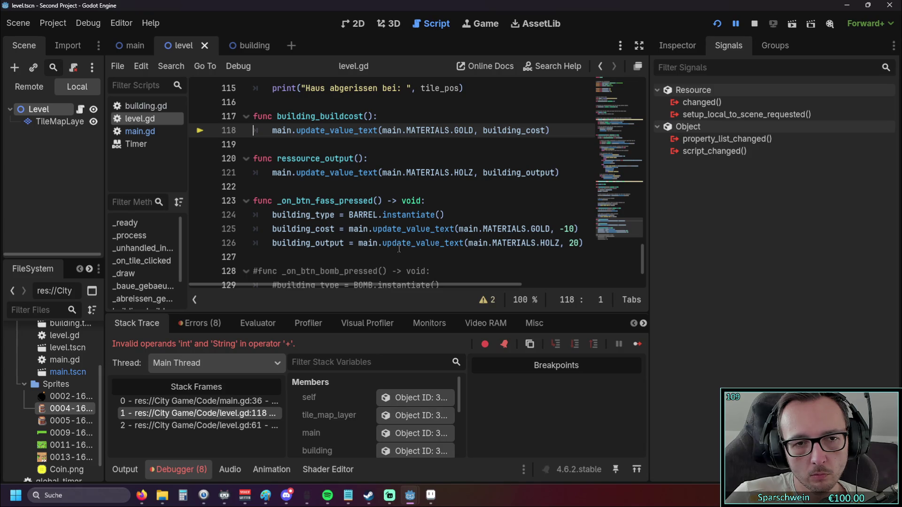
scroll(398, 248, "up", 9)
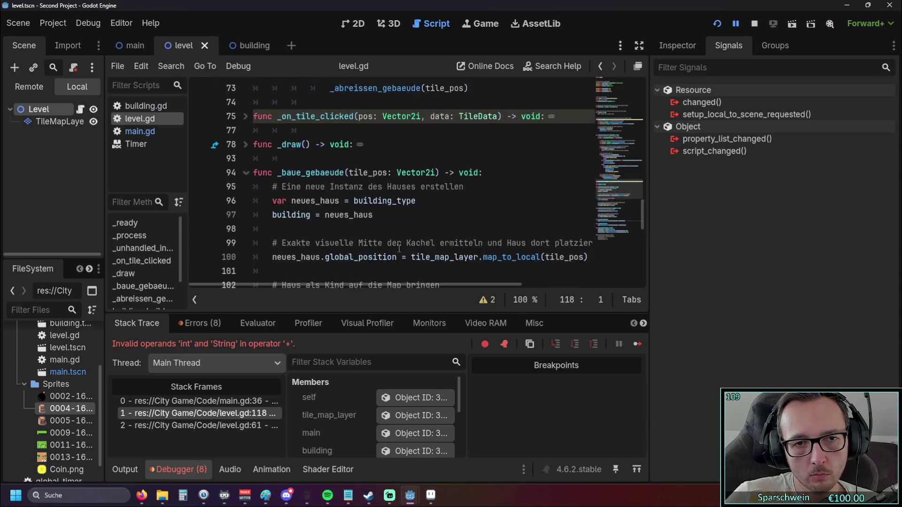
scroll(398, 248, "up", 6)
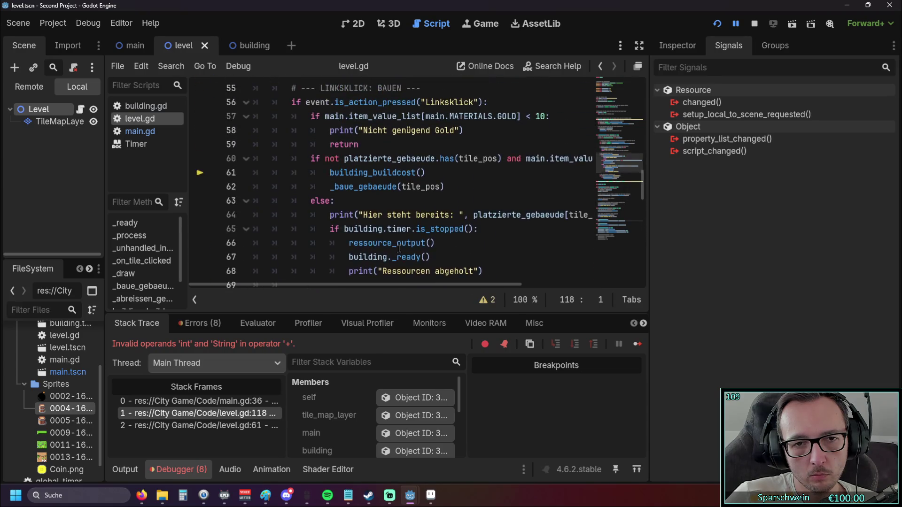
scroll(399, 248, "up", 1)
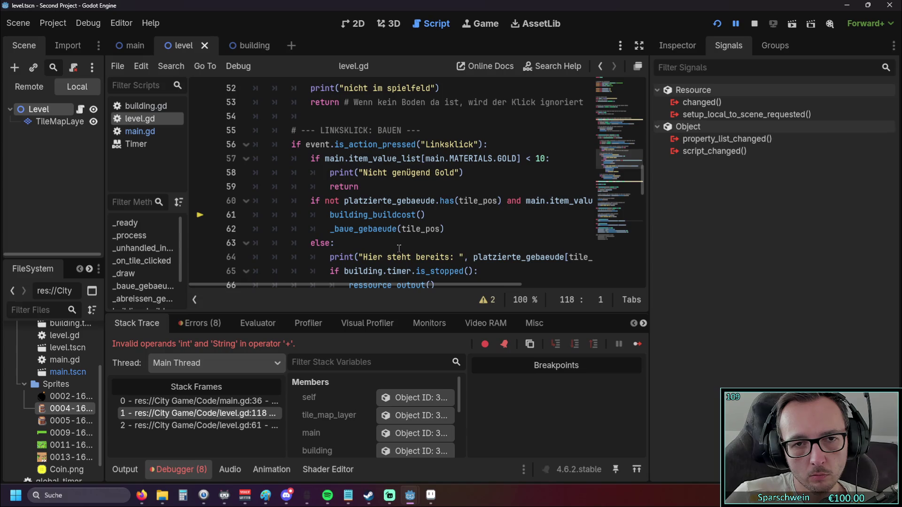
scroll(399, 249, "up", 1)
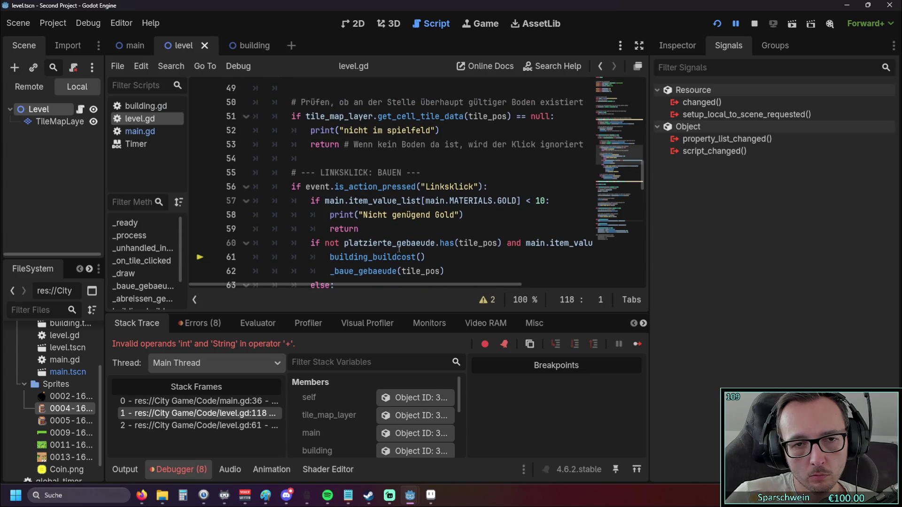
scroll(399, 249, "down", 1)
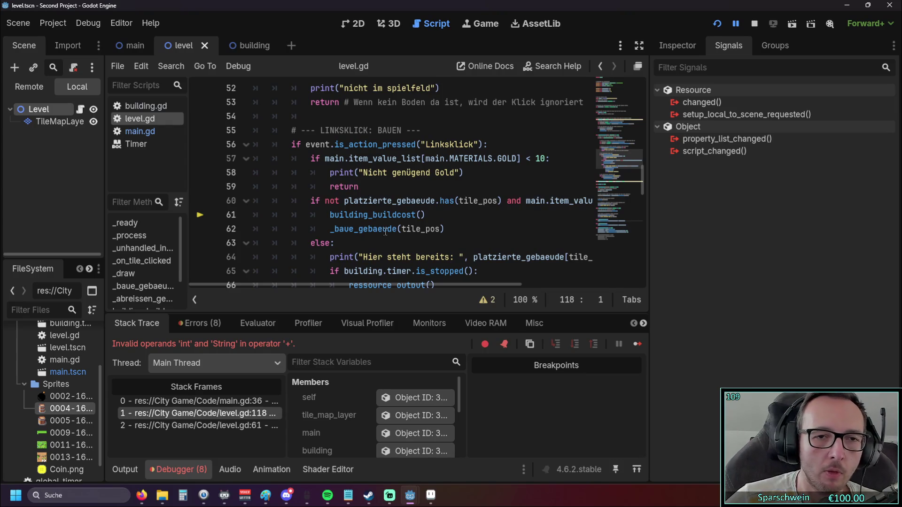
scroll(385, 199, "down", 3)
scroll(383, 199, "down", 18)
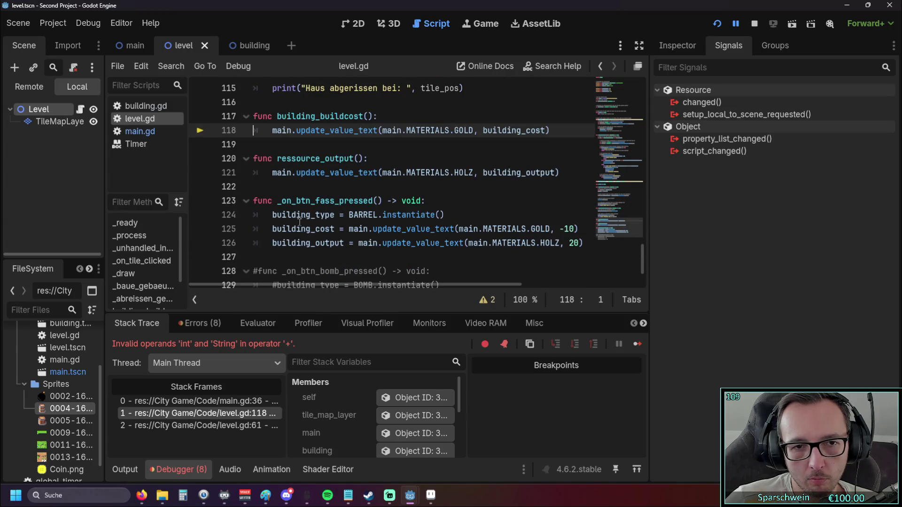
left_click_drag(273, 228, 335, 229)
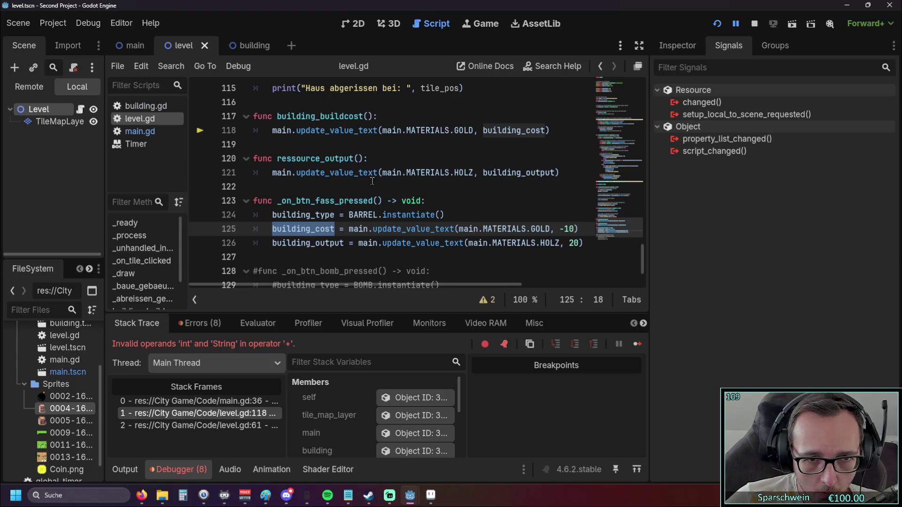
scroll(381, 186, "up", 9)
scroll(387, 197, "up", 8)
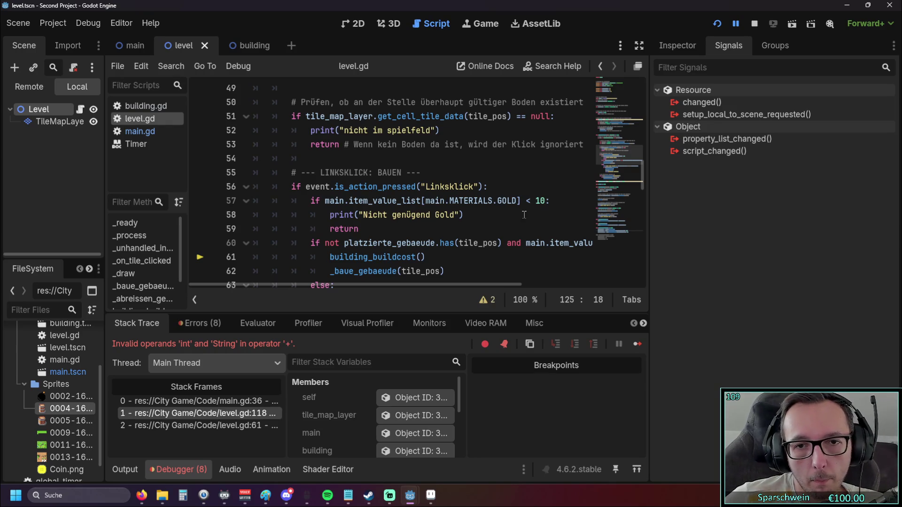
Step: Replace 10 with building_cost in the line-57 gold check
double_click(540, 201)
type("building_cost")
left_click(495, 217)
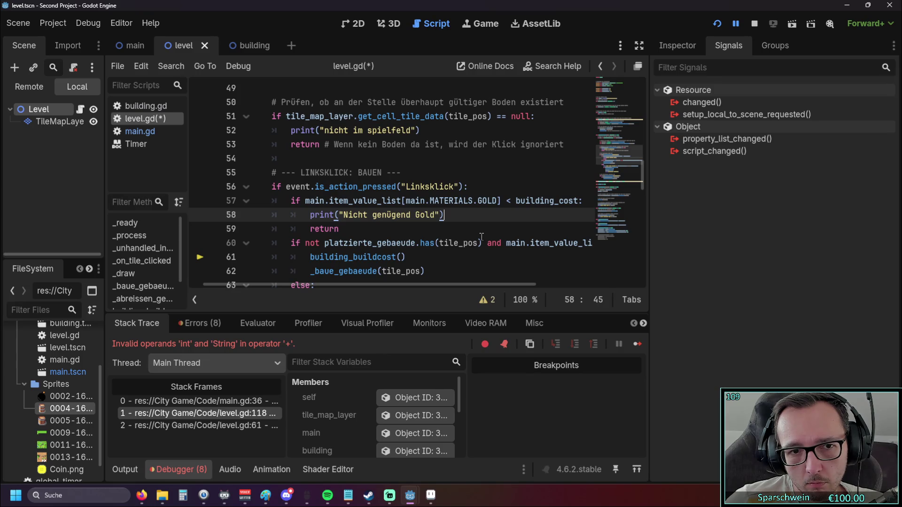
Step: Run the game and place a building to test, then undo back to 10
left_click(717, 25)
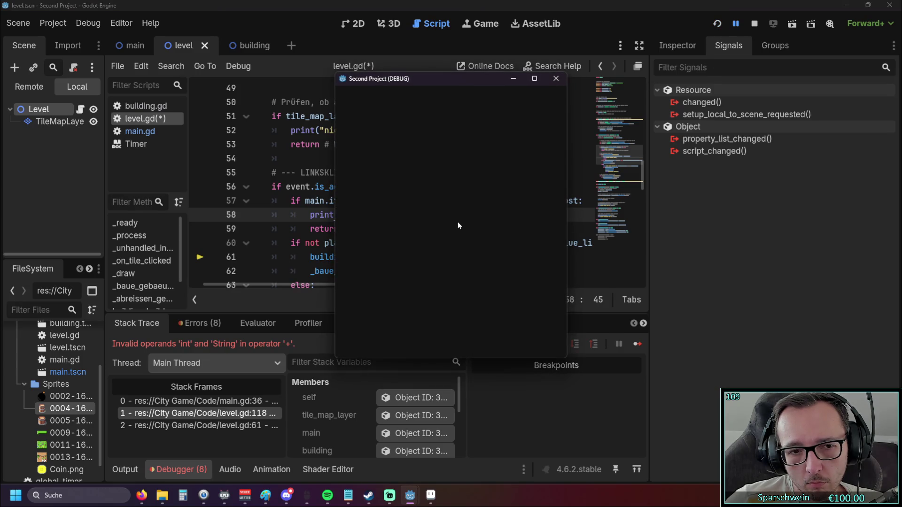
left_click(451, 224)
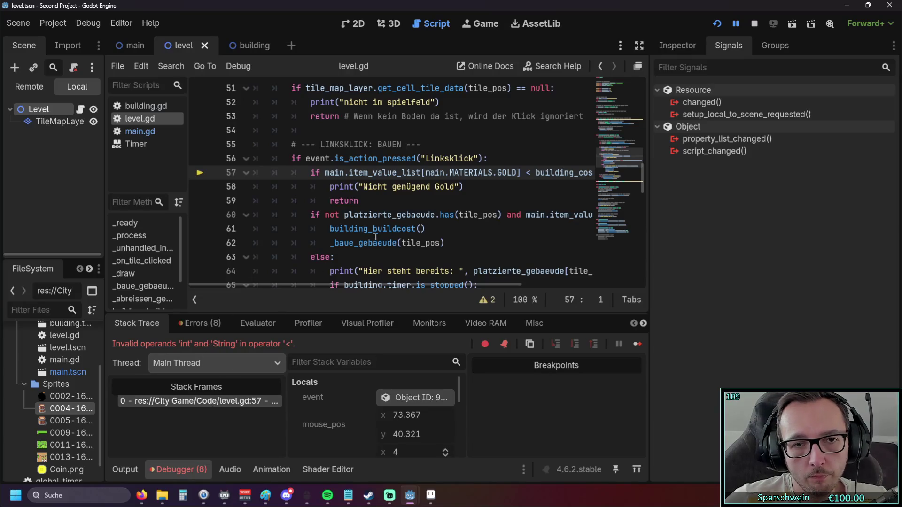
mouse_move(387, 230)
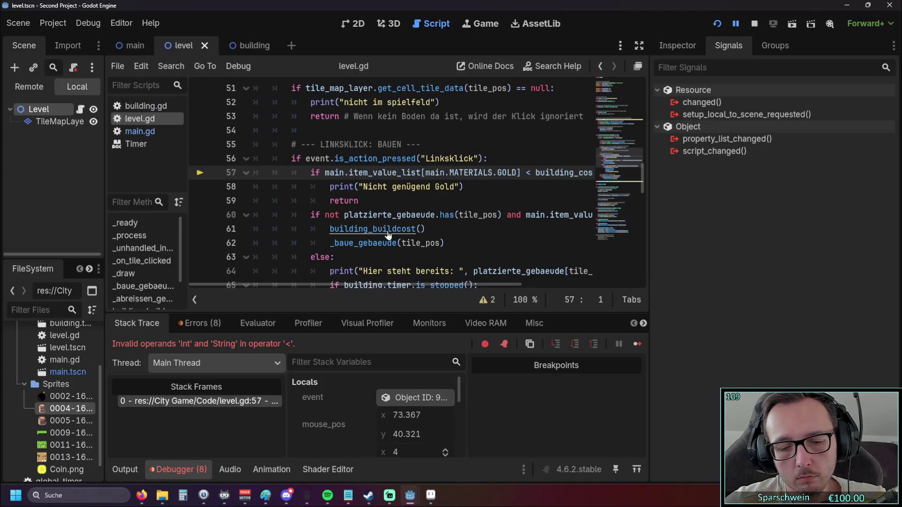
key("ctrl+z")
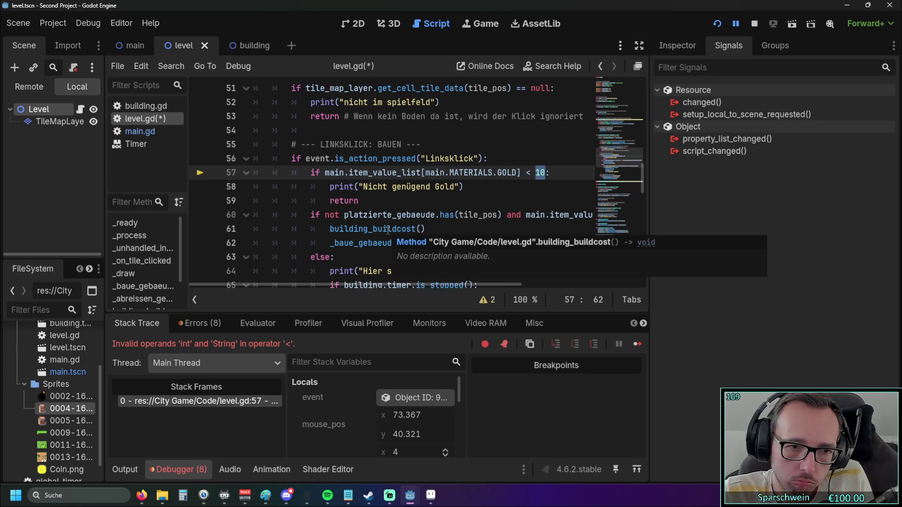
Step: Scroll to _on_btn_fass_pressed and place the caret at the end of line 124
scroll(379, 207, "down", 15)
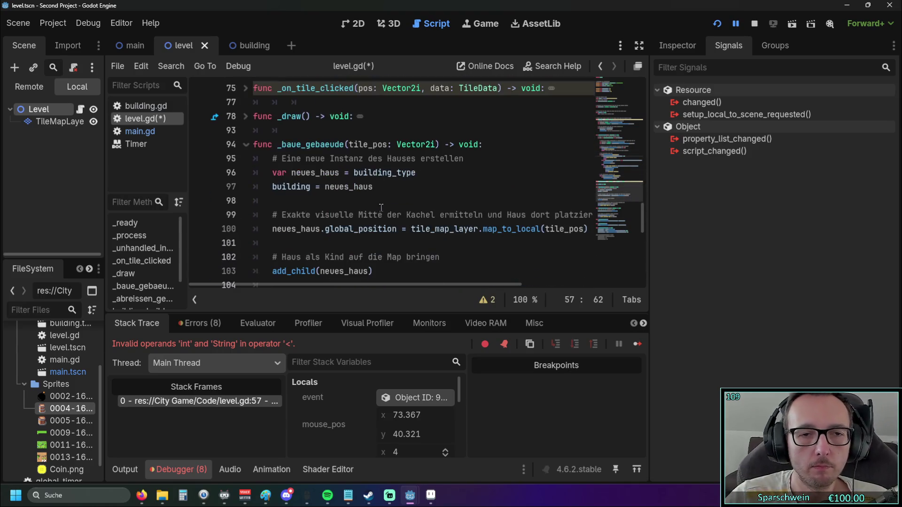
scroll(379, 207, "down", 6)
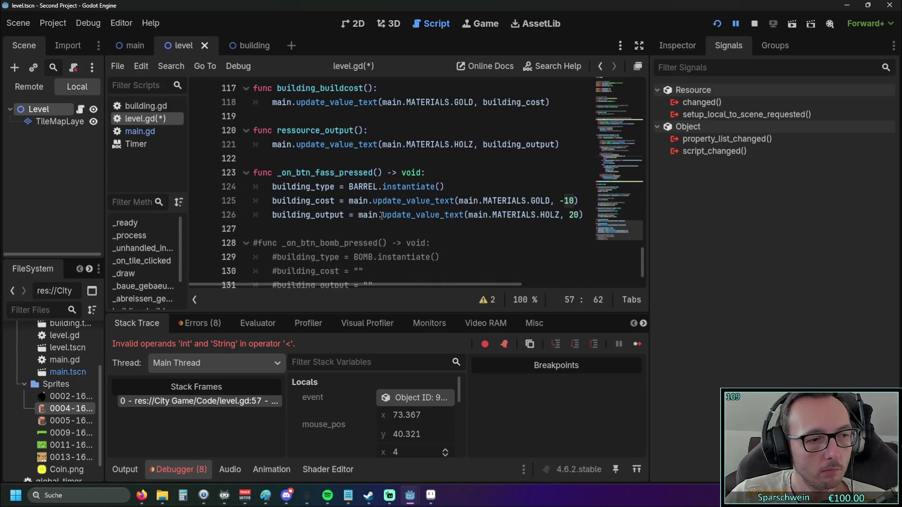
scroll(381, 217, "down", 1)
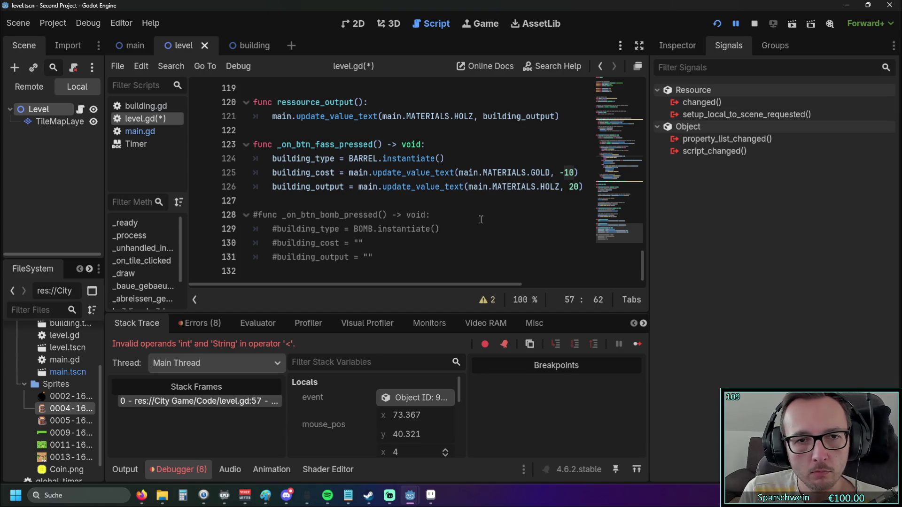
scroll(481, 220, "up", 1)
scroll(474, 223, "up", 1)
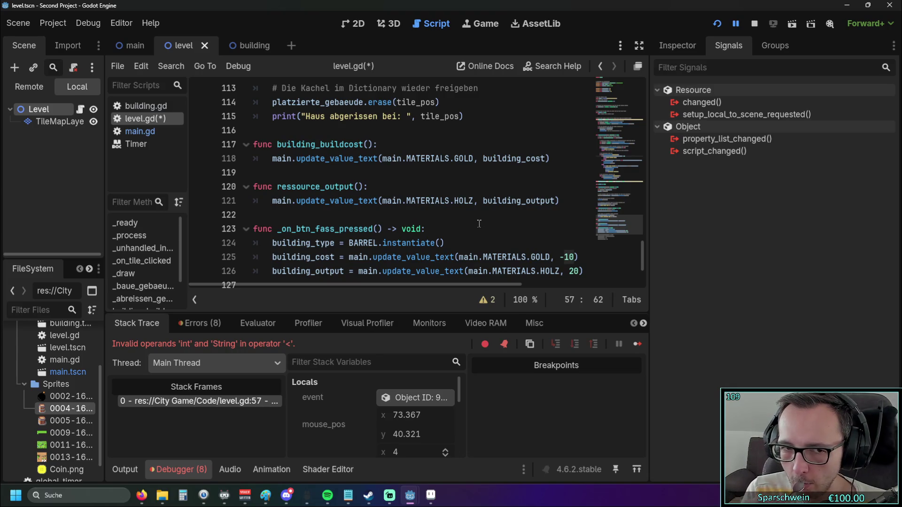
scroll(479, 223, "down", 1)
left_click(467, 206)
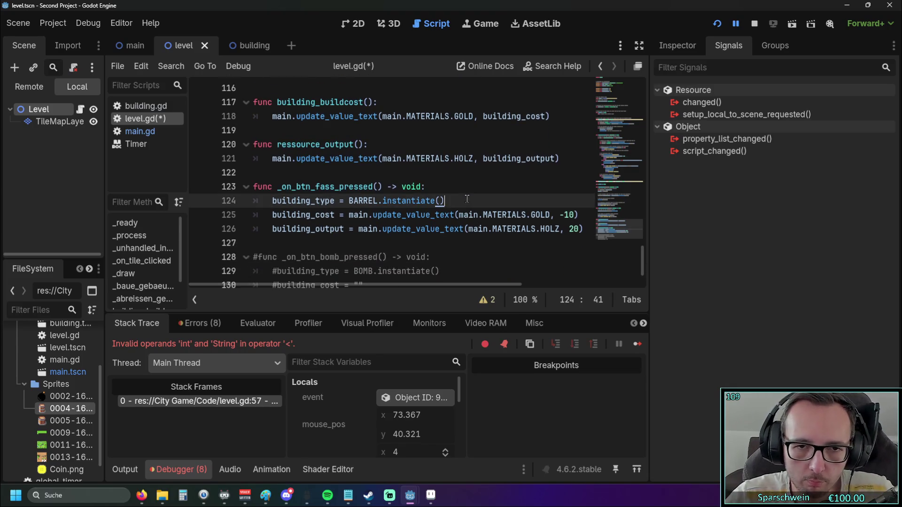
Step: Add 'building_cost_value = -10' on a new line 125 in the barrel handler
key("Return")
type("buil")
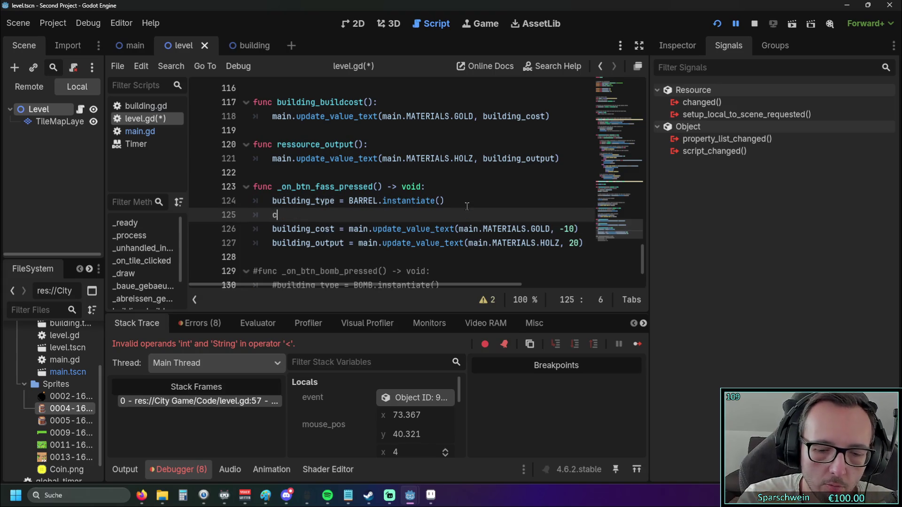
key("BackSpace")
key("BackSpace")
key("BackSpace")
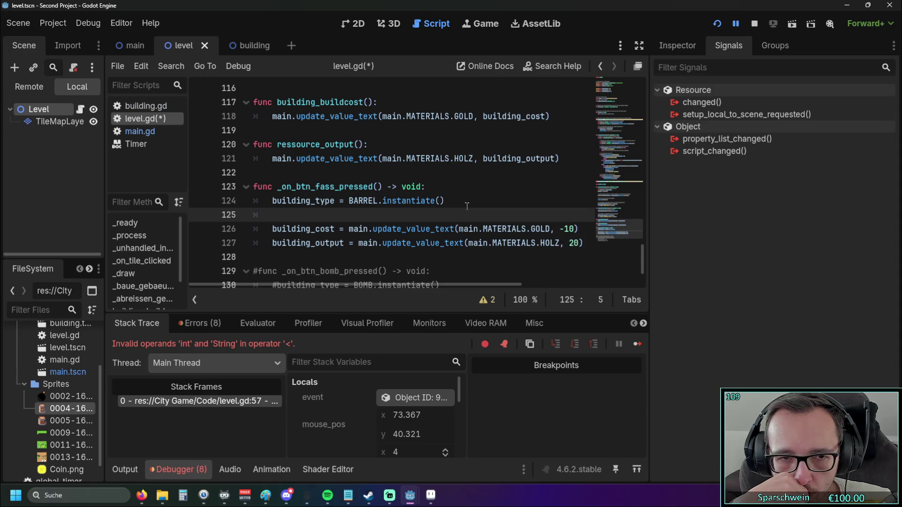
type("building_cost_")
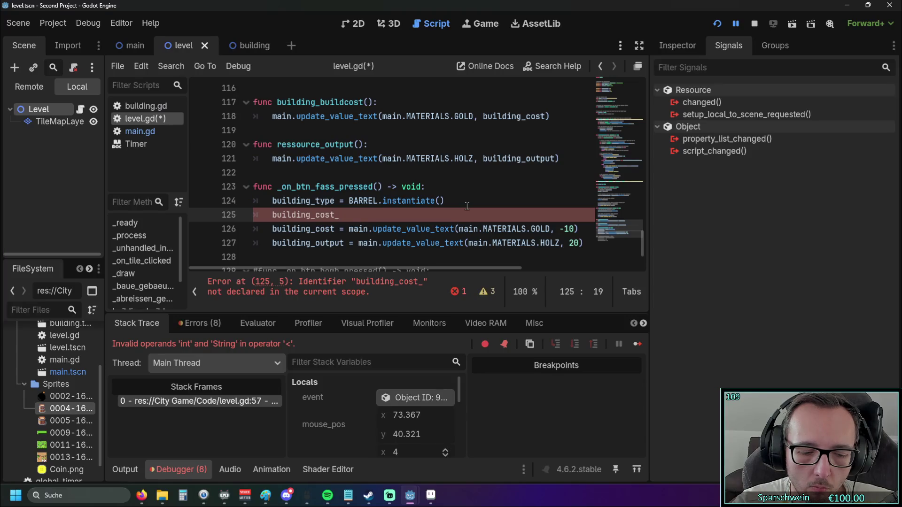
type("value =")
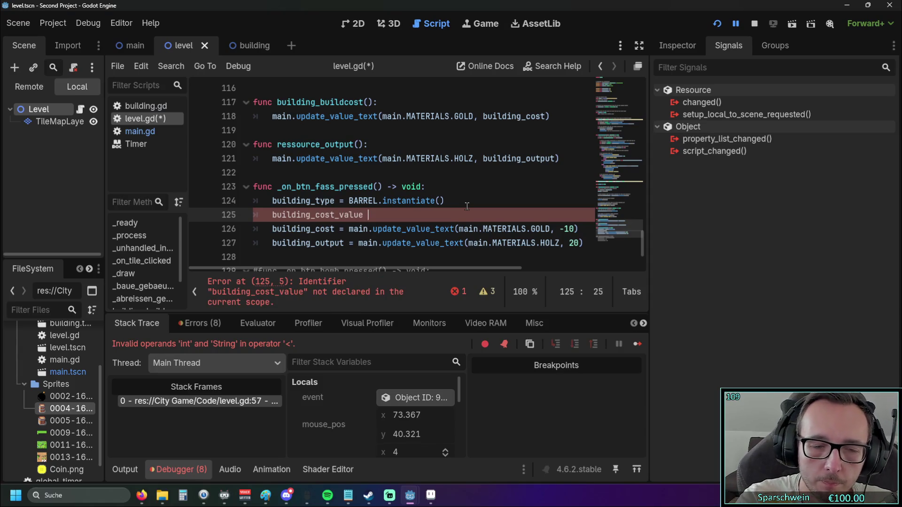
left_click(375, 228)
left_click(392, 215)
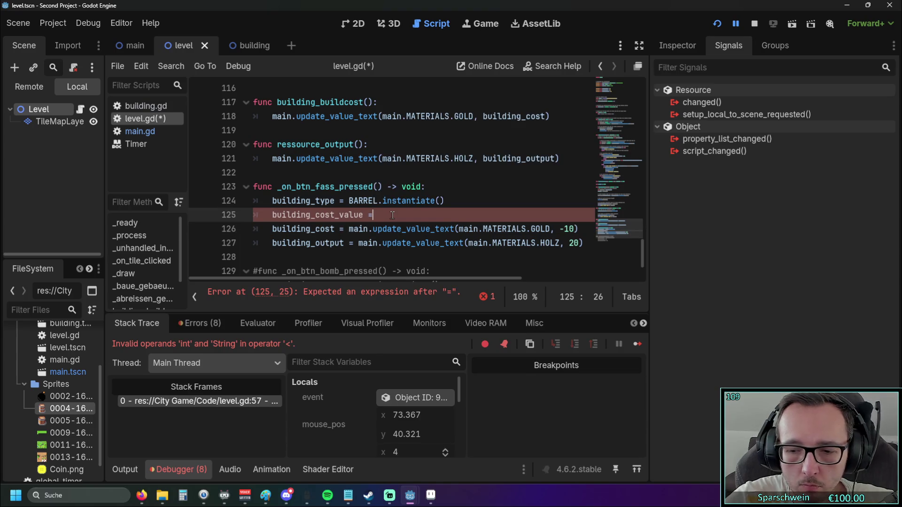
type("10")
left_click(353, 243)
Step: Replace -10 in line 126's GOLD update with building_cost_value
left_click_drag(265, 215, 364, 216)
key("ctrl+c")
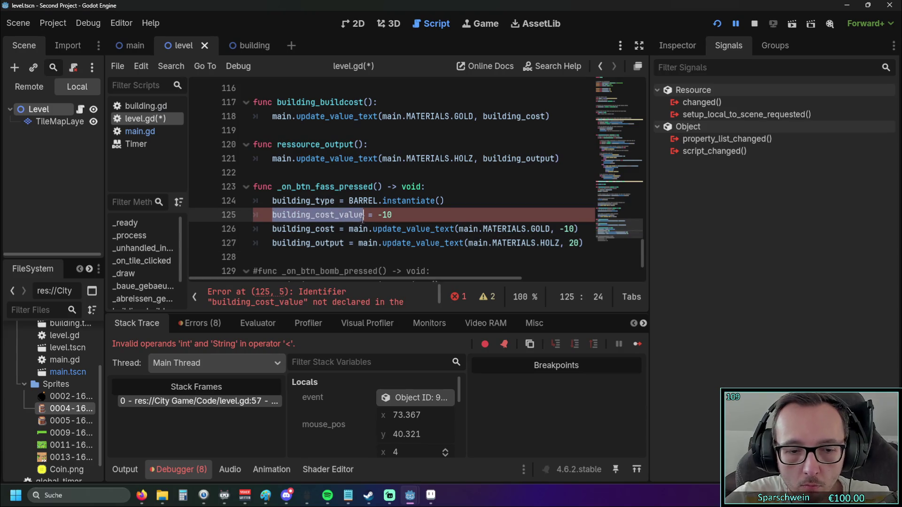
left_click_drag(574, 228, 560, 228)
key("ctrl+v")
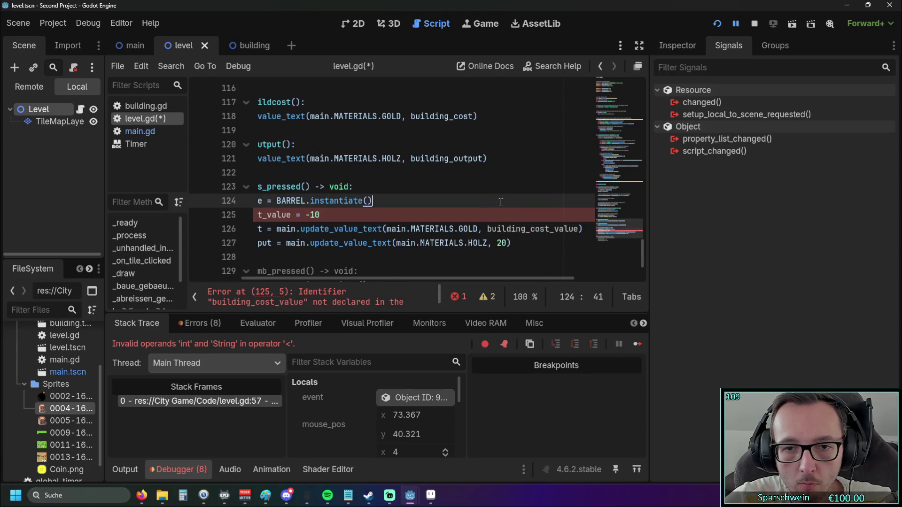
key("Up")
key("Up")
left_click_drag(416, 272, 363, 271)
left_click(340, 215)
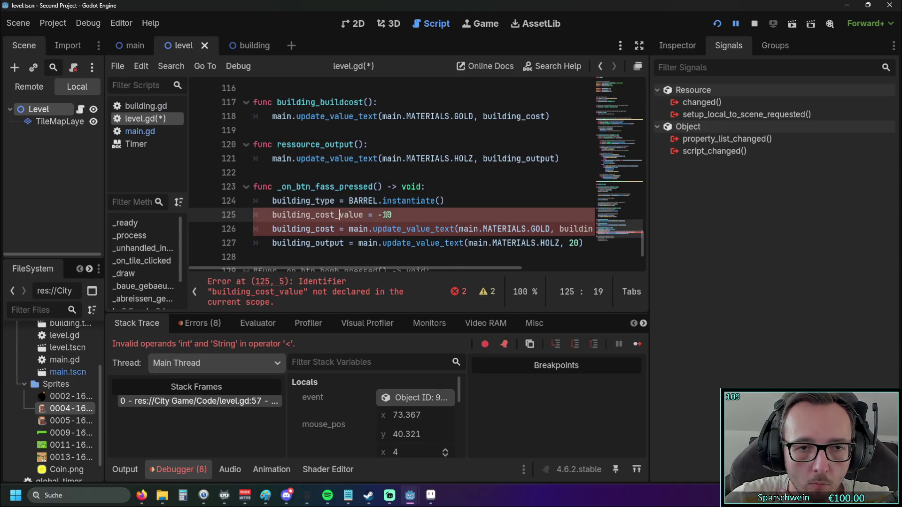
scroll(456, 228, "up", 20)
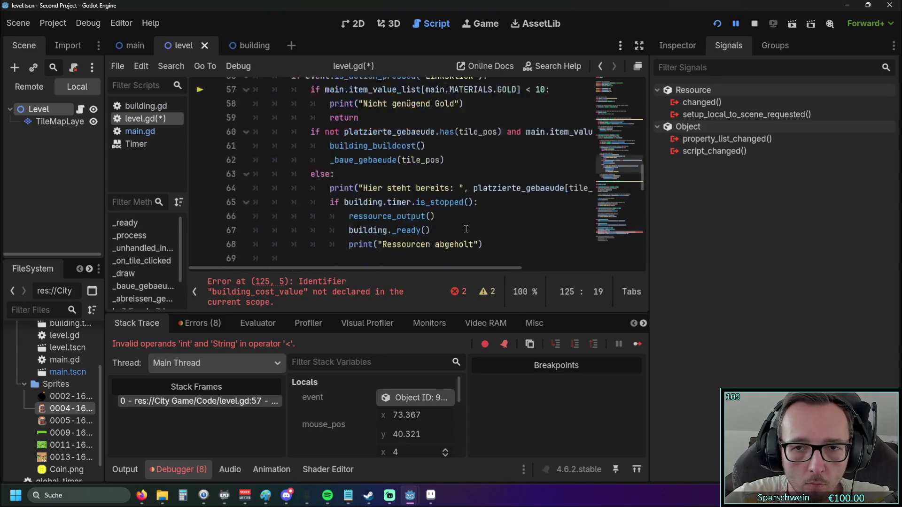
scroll(458, 229, "up", 5)
left_click(395, 219)
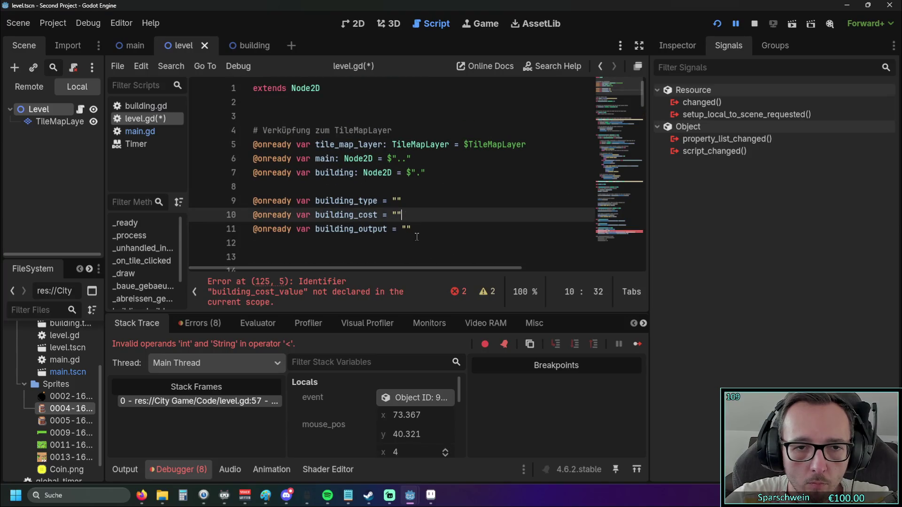
left_click(407, 204)
key("Return")
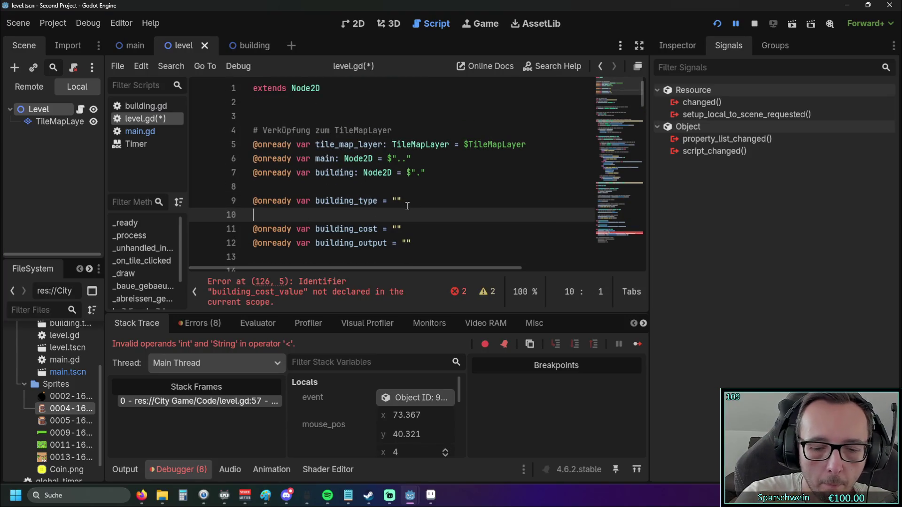
type("@onready")
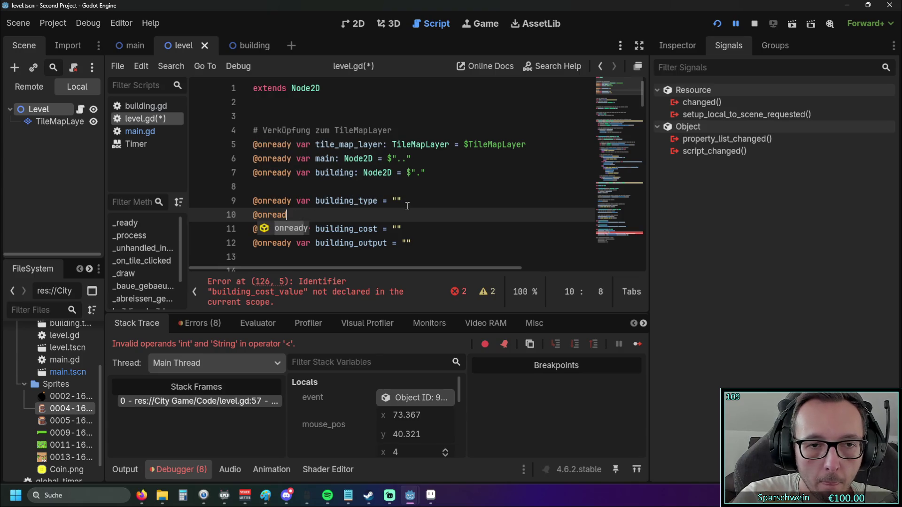
type(" var")
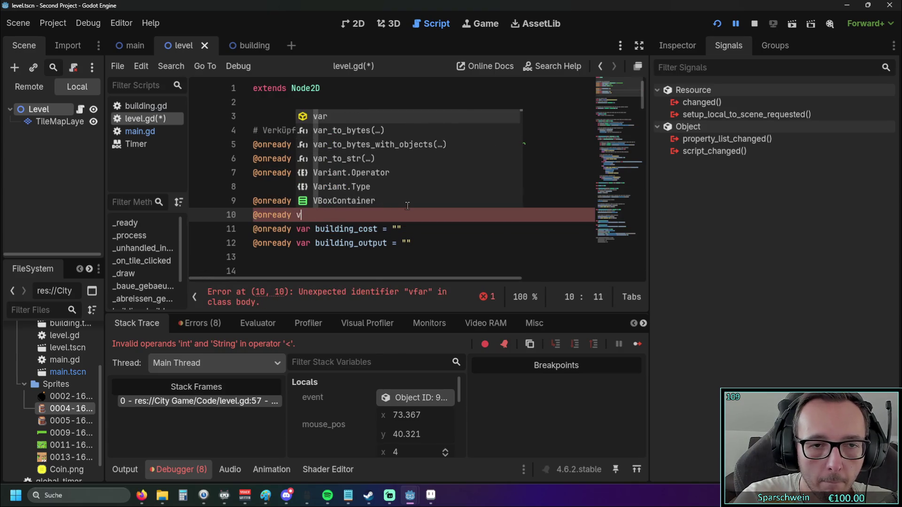
type(" building")
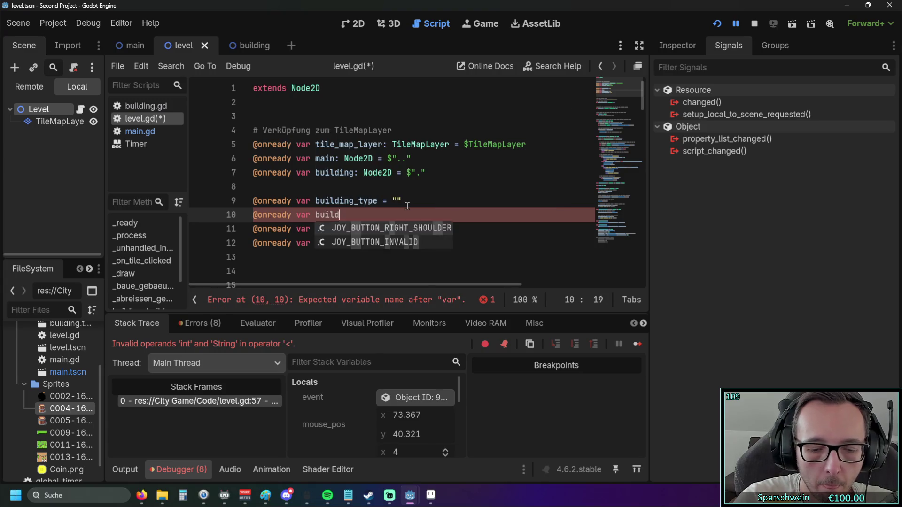
type("_cost_value")
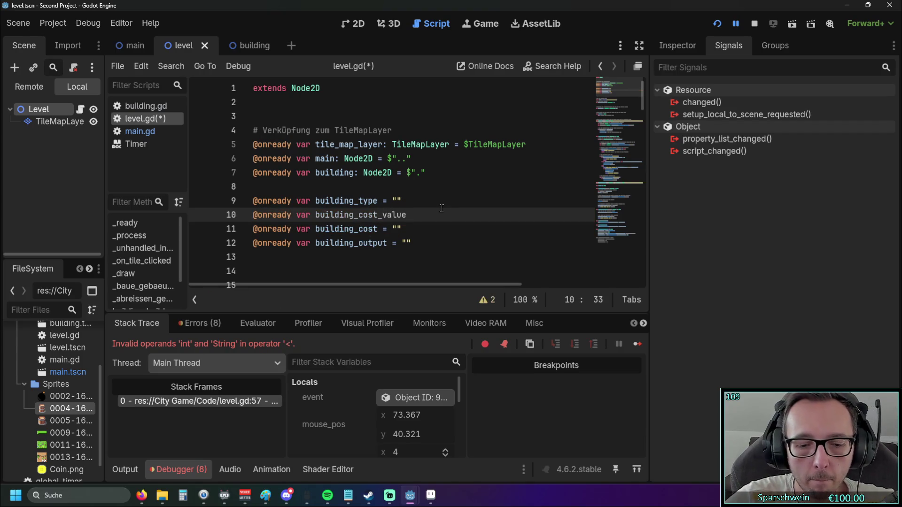
type(" =")
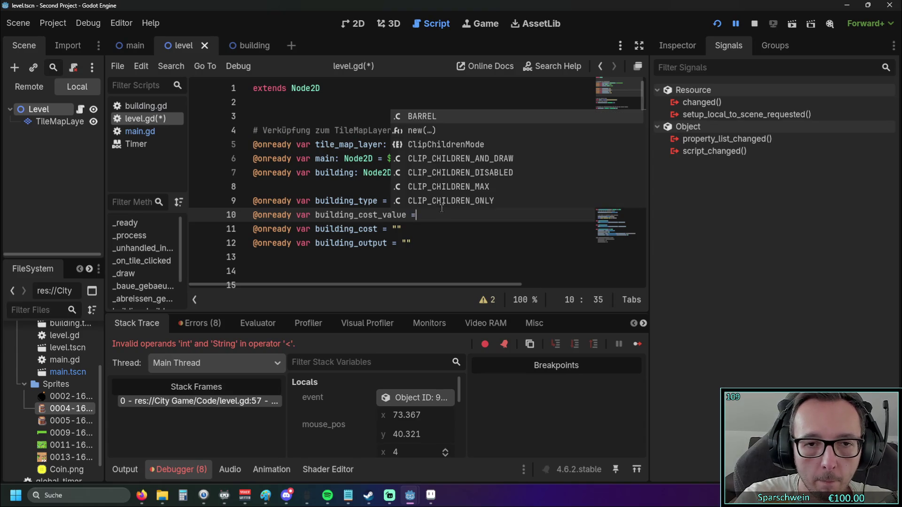
type("\"")
key("Down")
key("Down")
scroll(482, 211, "down", 15)
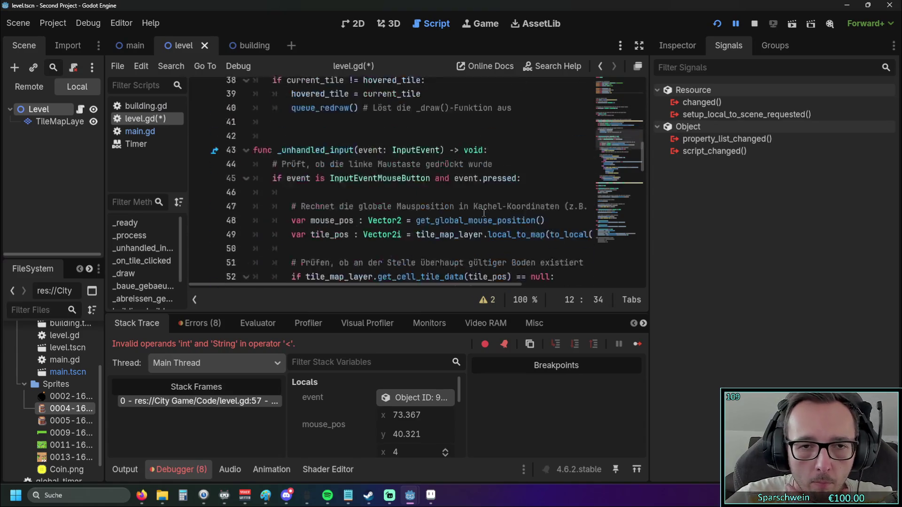
scroll(483, 211, "down", 15)
scroll(475, 218, "up", 1)
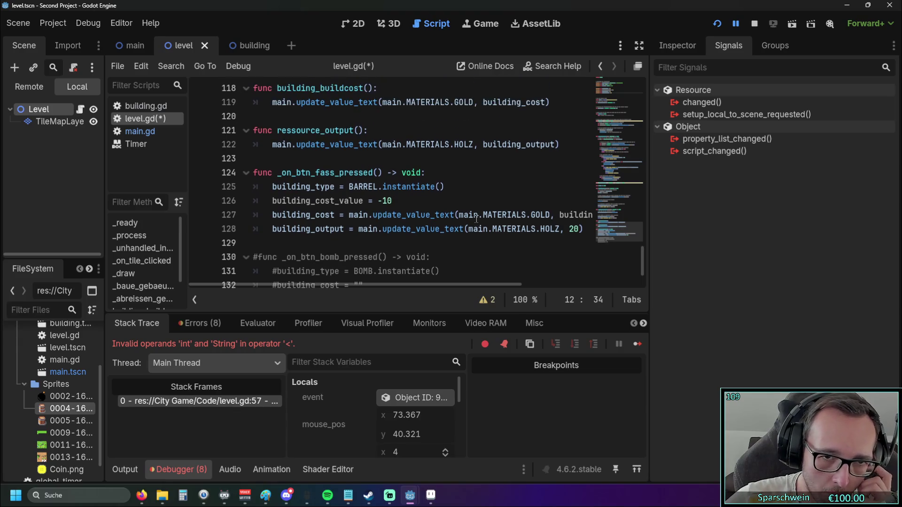
mouse_move(472, 220)
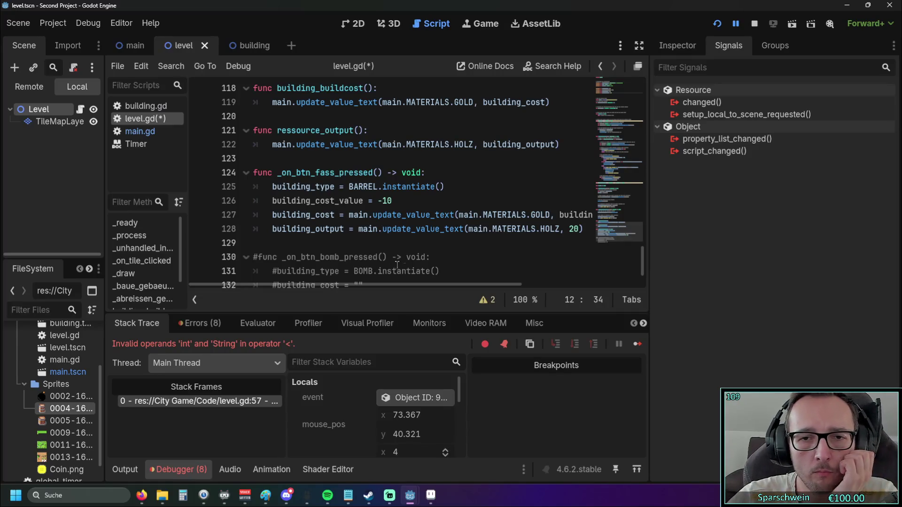
mouse_move(417, 285)
left_mouse_down()
mouse_move(456, 284)
mouse_move(391, 281)
mouse_move(520, 285)
left_mouse_up()
left_click(529, 219)
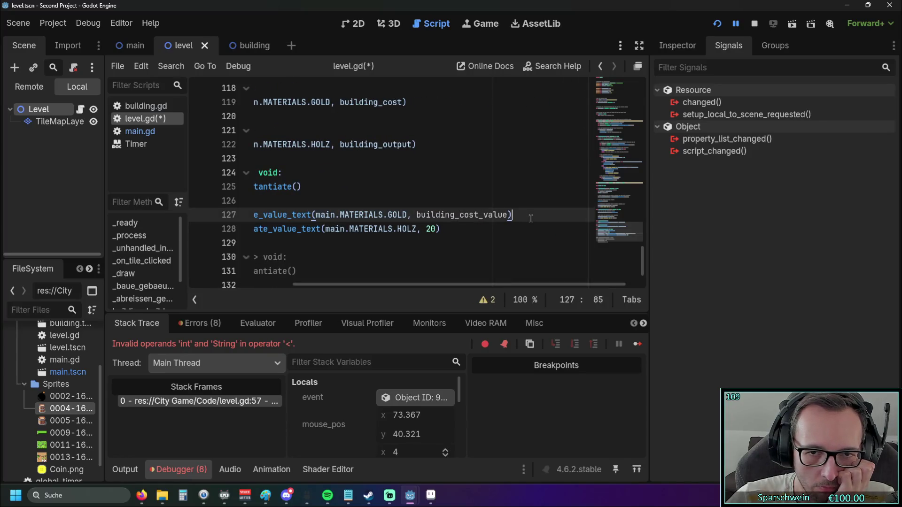
key("Return")
key("BackSpace")
key("BackSpace")
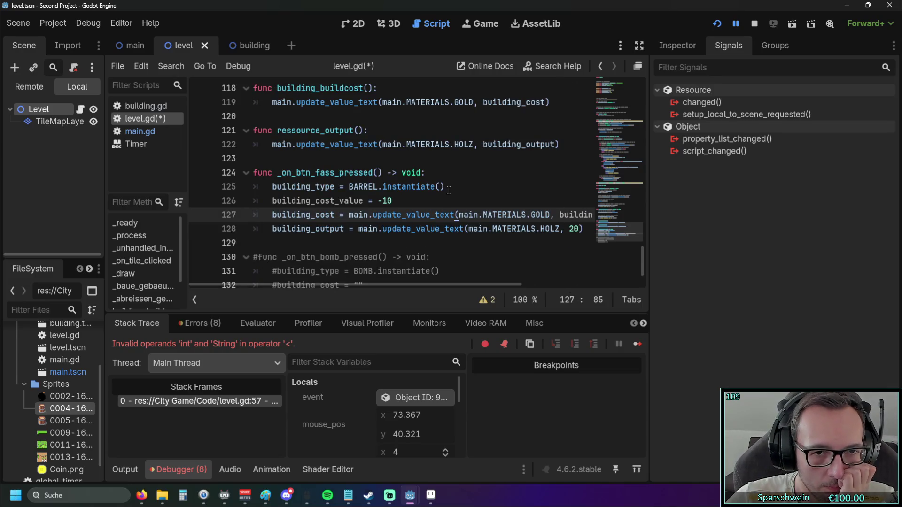
Step: Make line 58's gold check compare against building_cost_value and relaunch the game
scroll(438, 191, "up", 10)
scroll(438, 191, "down", 7)
scroll(438, 192, "up", 15)
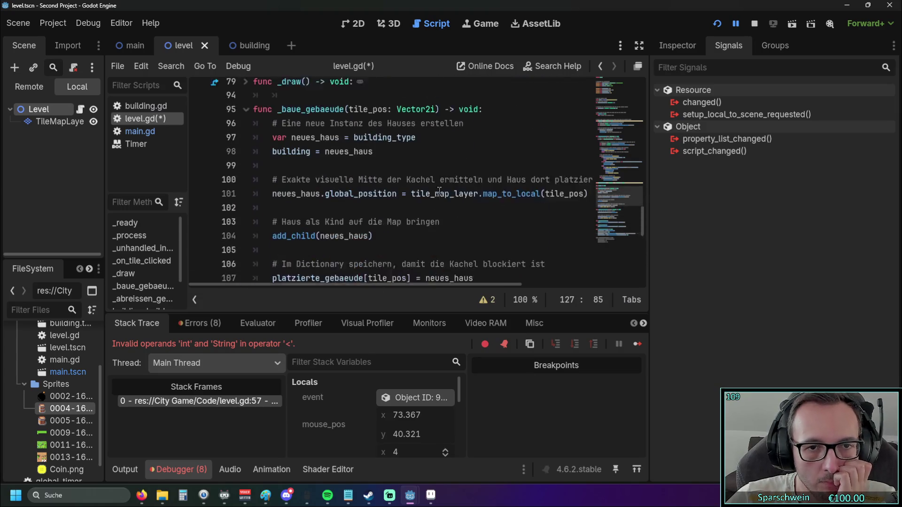
scroll(438, 191, "up", 4)
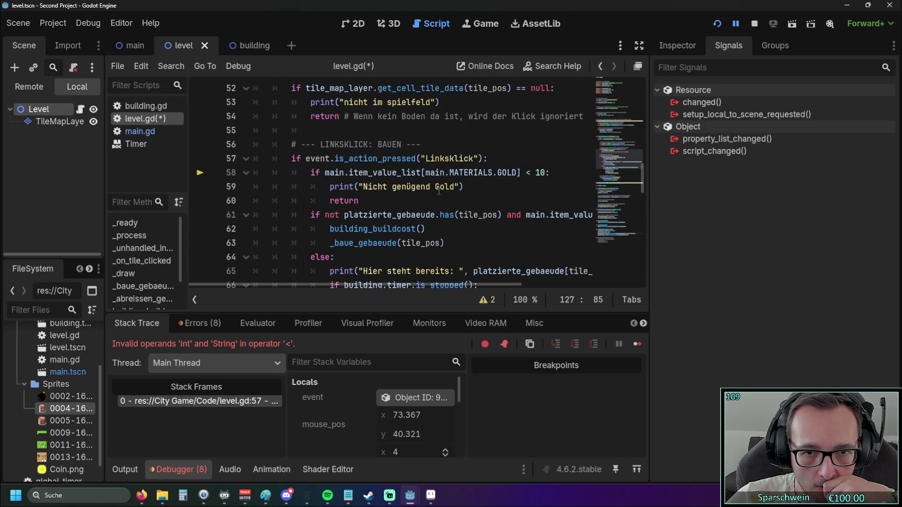
left_click_drag(364, 286, 412, 284)
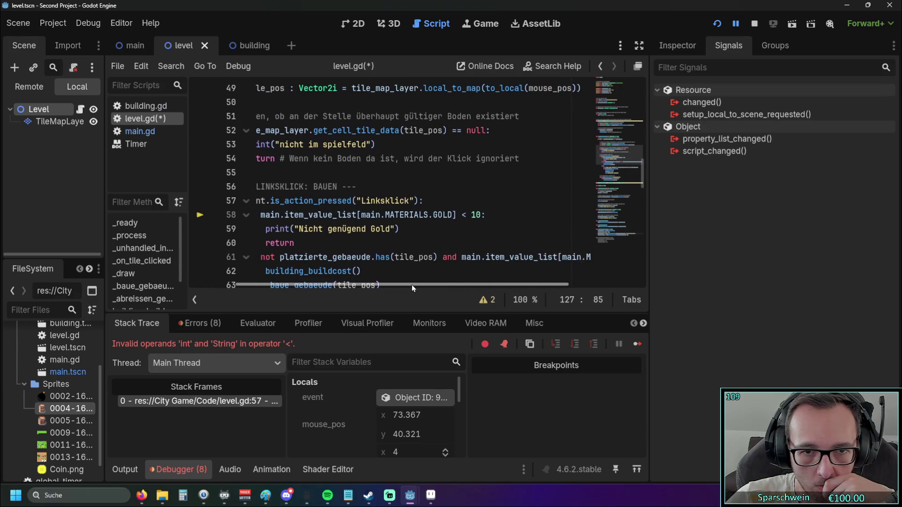
double_click(476, 215)
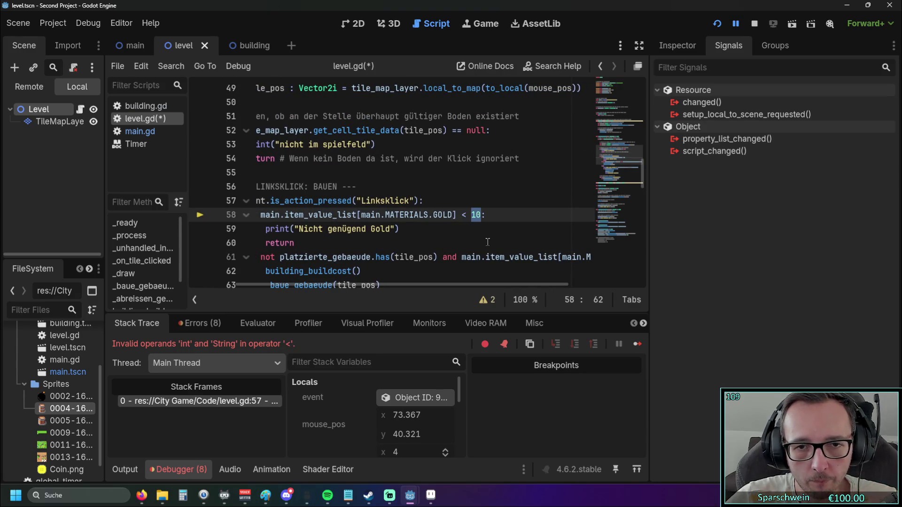
type("building ")
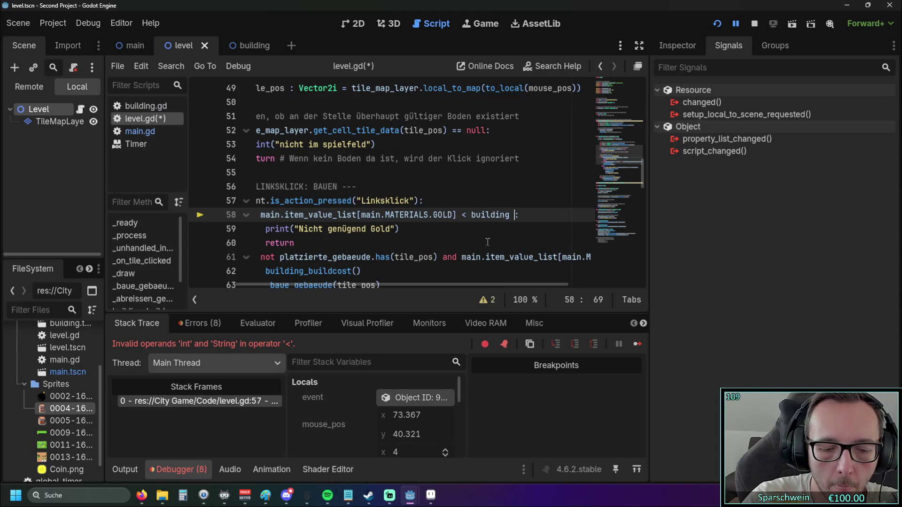
type("_cost_val")
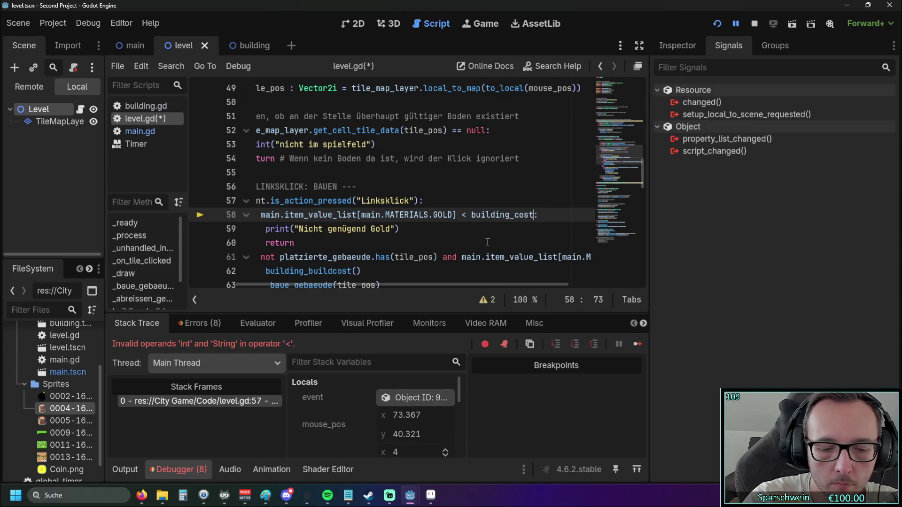
key("Return")
left_click(487, 242)
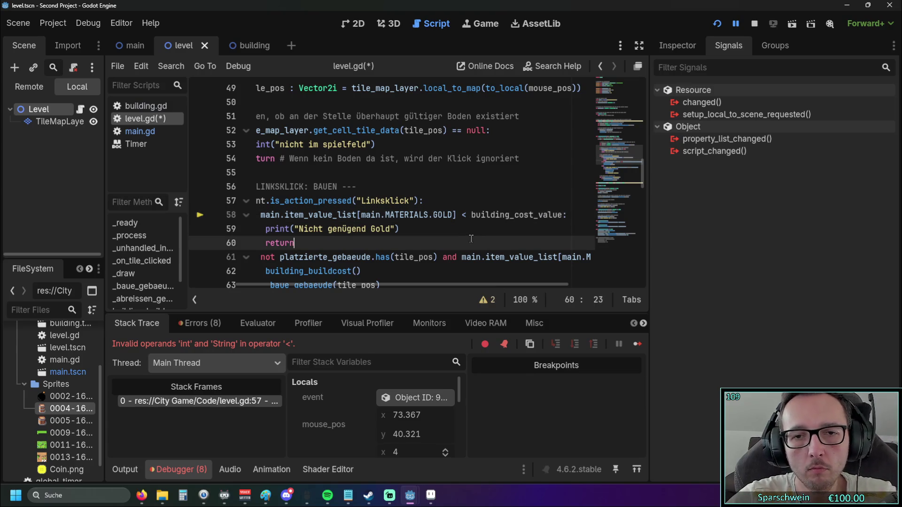
left_click(714, 26)
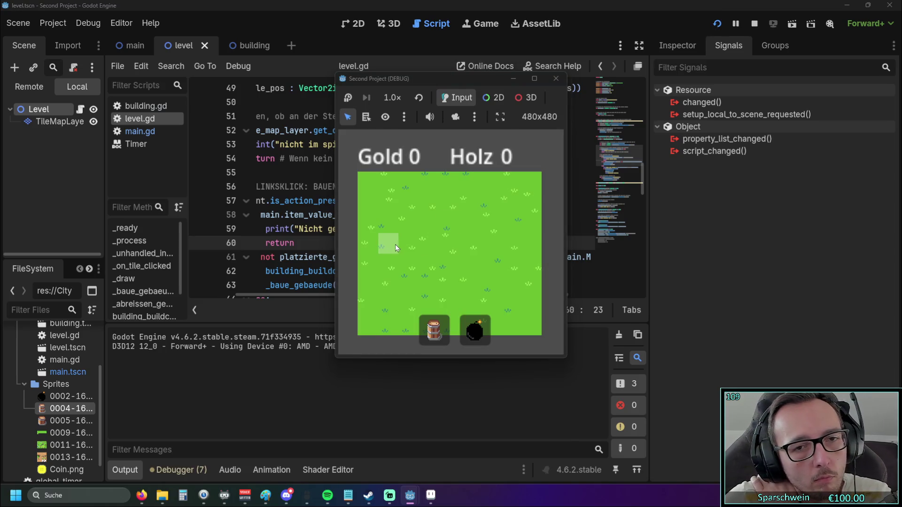
Step: Place a building, restart, then build a barrel on grass, hitting line 65's Dictionary key error
left_click(393, 244)
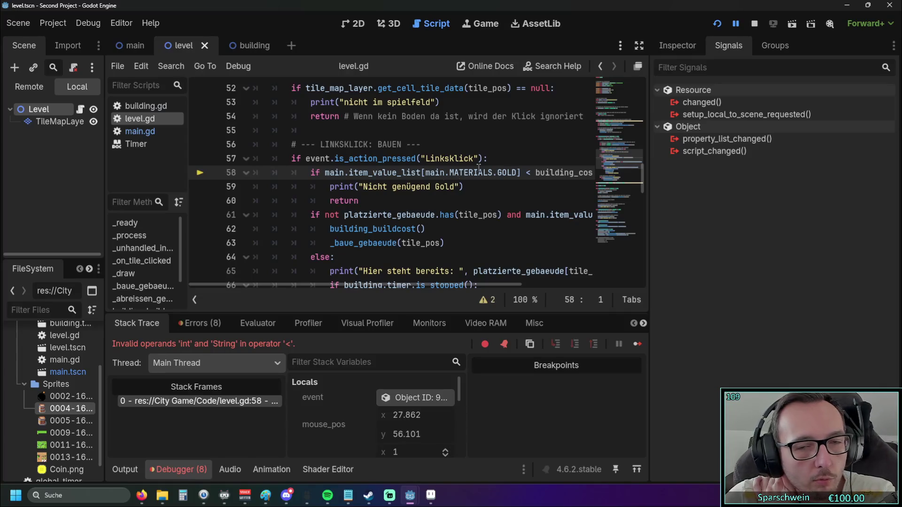
left_click(717, 25)
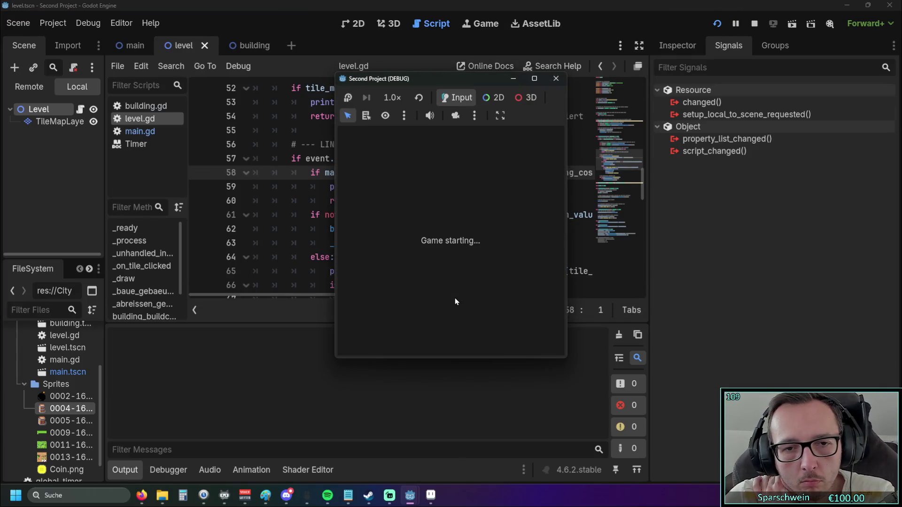
left_click(434, 329)
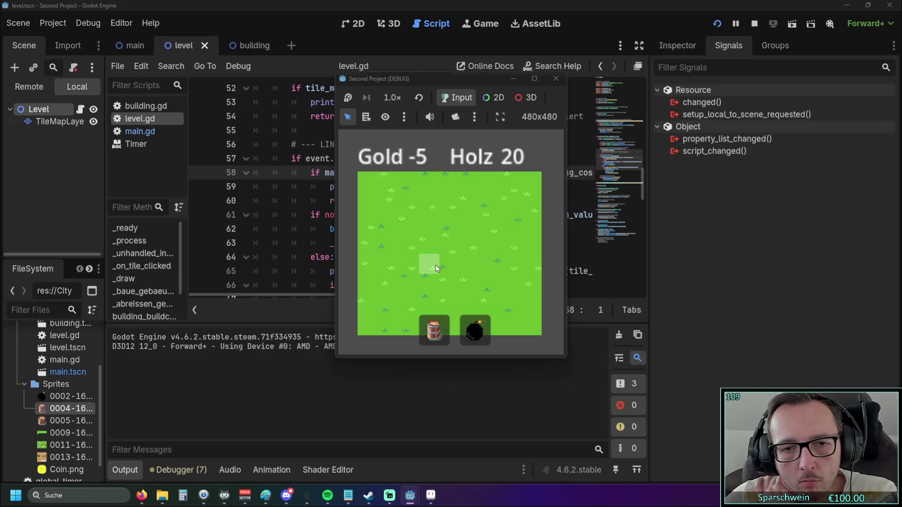
left_click(435, 265)
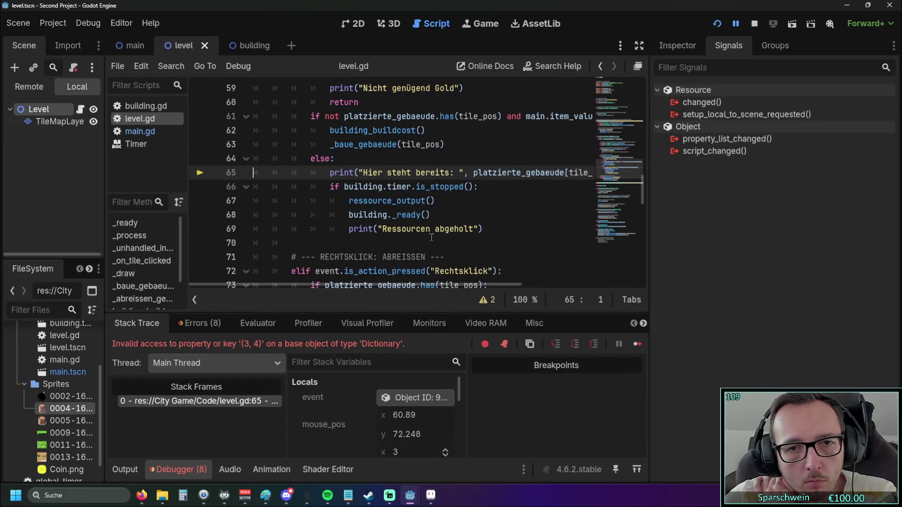
scroll(436, 228, "up", 3)
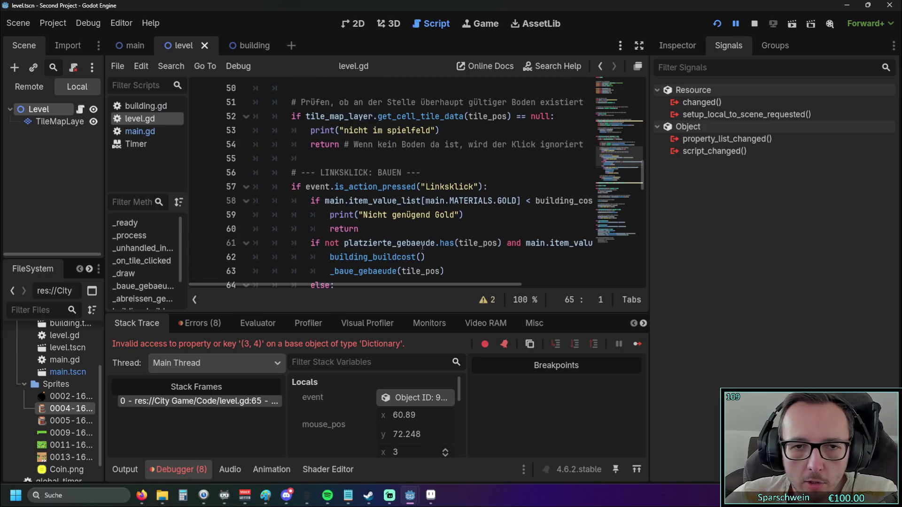
Step: Restart with F5 and build a barrel on grass, reproducing the '(3, 4)' key error
mouse_move(418, 243)
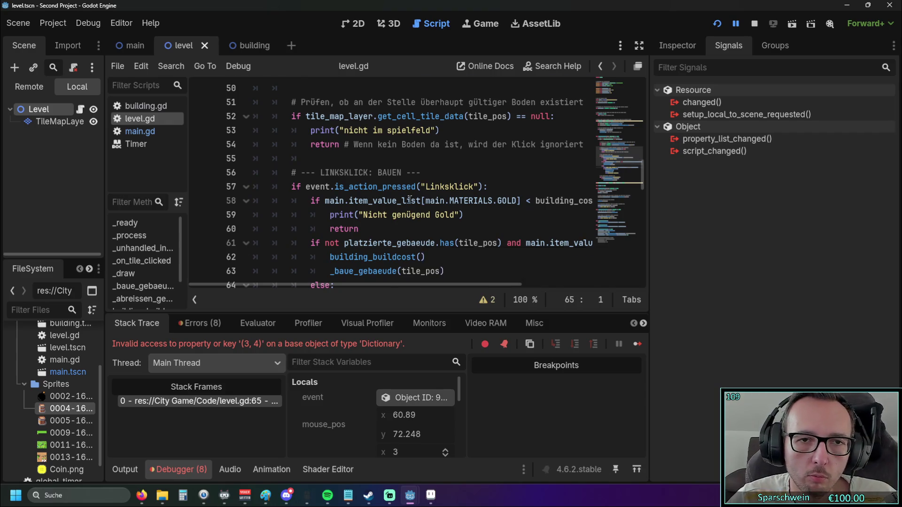
scroll(411, 200, "up", 2)
scroll(411, 193, "down", 2)
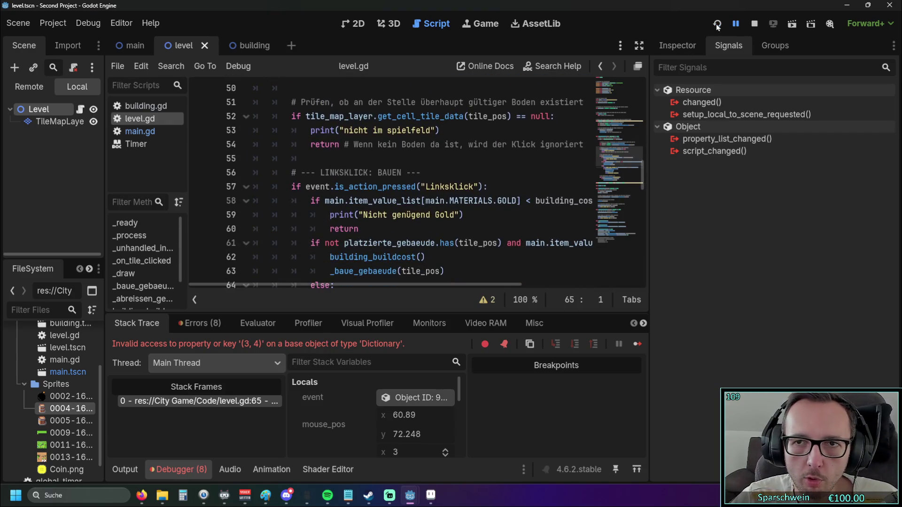
key("F5")
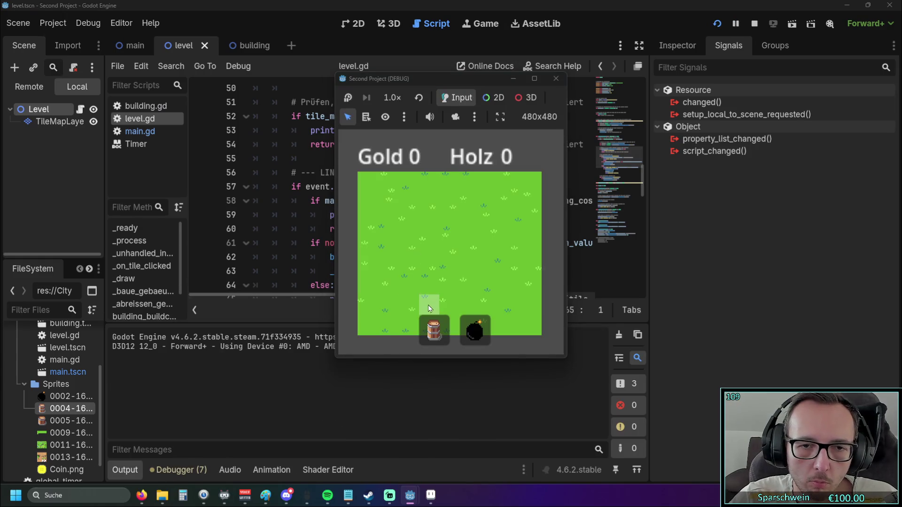
left_click(433, 331)
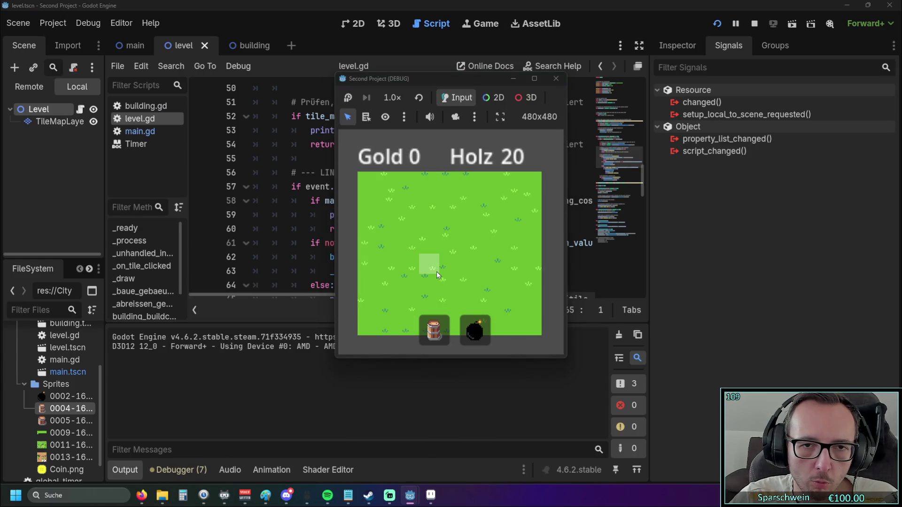
left_click(436, 271)
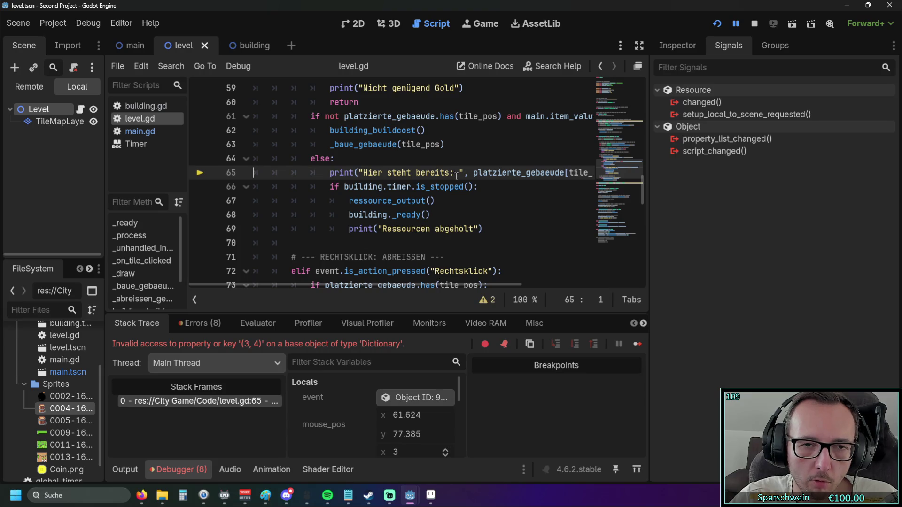
left_click(476, 225)
key("Right")
Step: Step with F11 from the line-65 break into main.gd's update_value_text
mouse_move(378, 286)
left_mouse_down()
mouse_move(484, 287)
mouse_move(373, 273)
left_mouse_up()
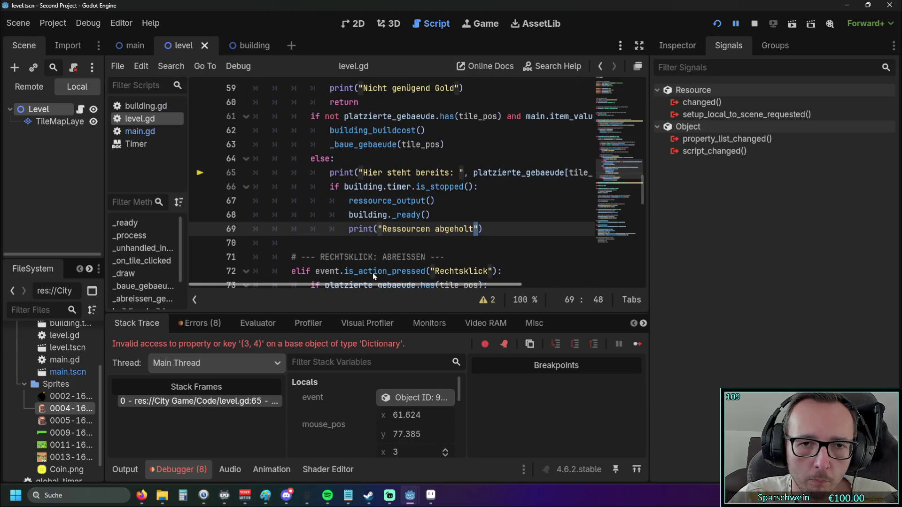
left_click(418, 243)
scroll(445, 234, "up", 1)
scroll(444, 235, "up", 2)
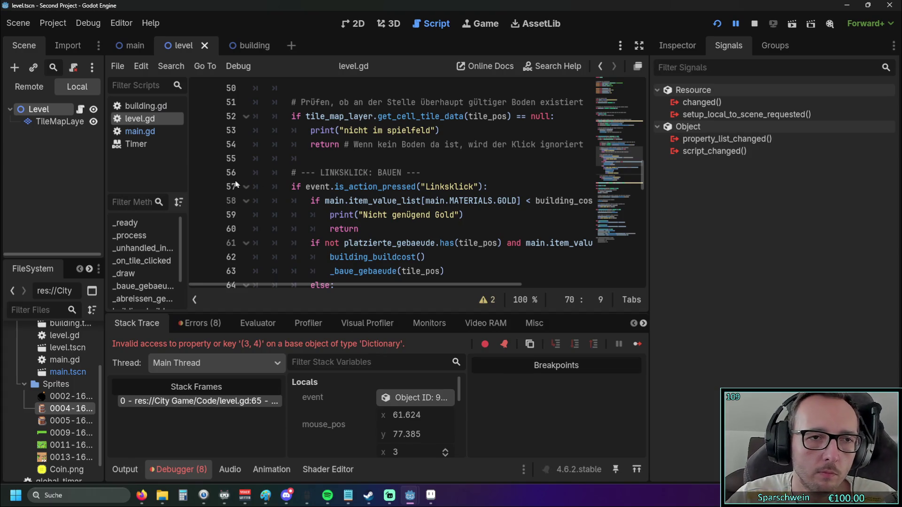
key("F11")
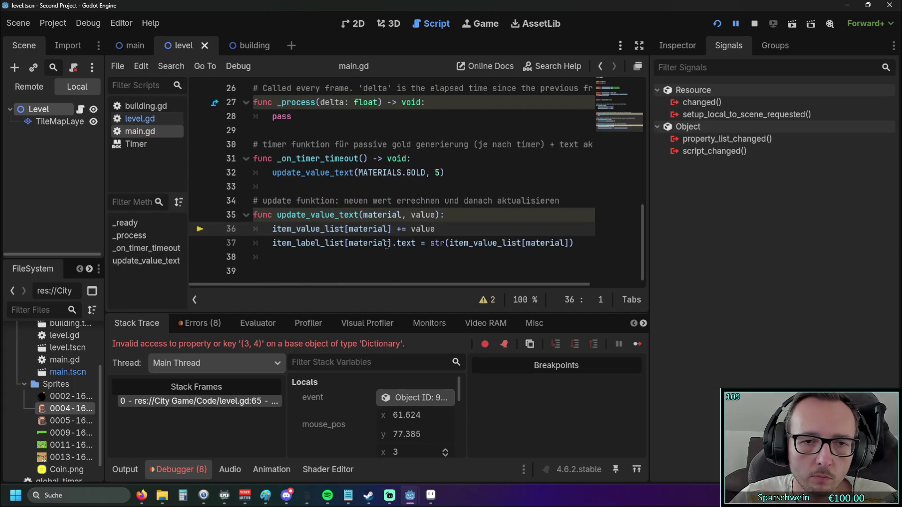
Step: Scroll level.gd to the barrel handler _on_btn_fass_pressed and its cost and output lines near line 124
left_click(368, 258)
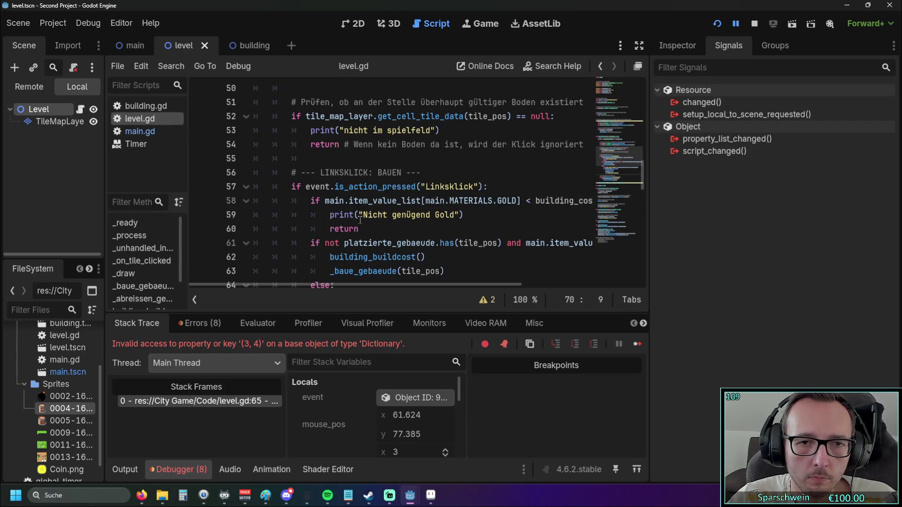
scroll(383, 212, "down", 1)
scroll(388, 223, "up", 1)
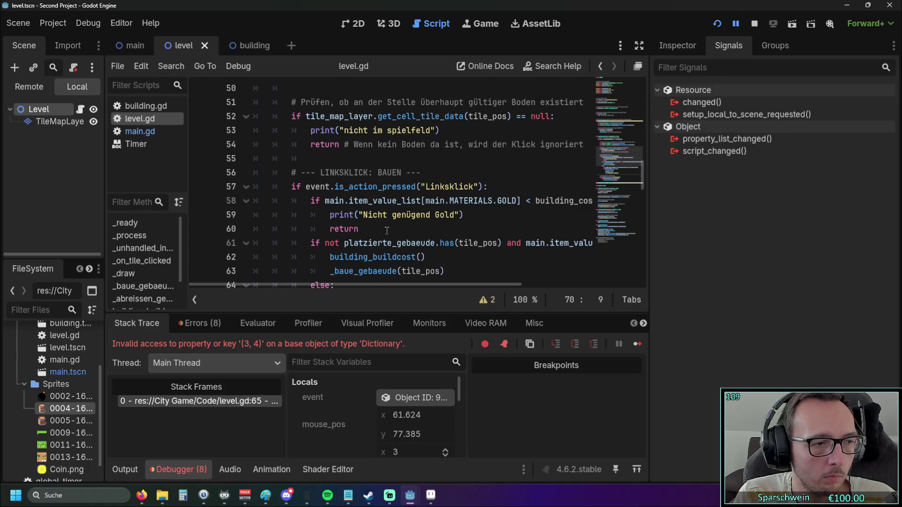
scroll(386, 231, "down", 8)
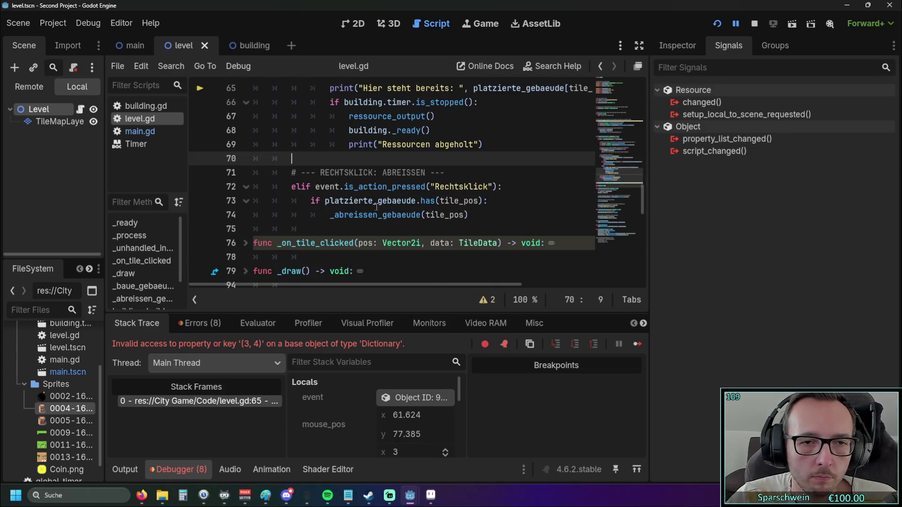
scroll(374, 205, "down", 10)
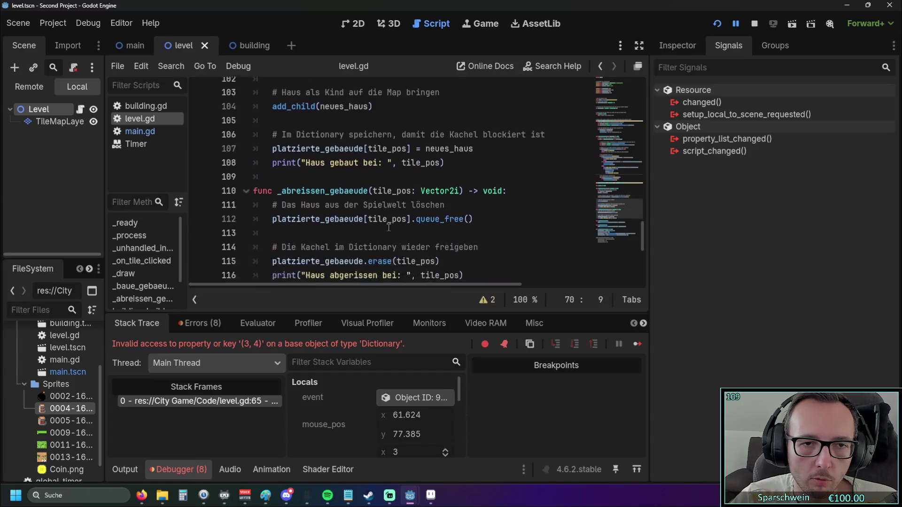
scroll(385, 220, "up", 1)
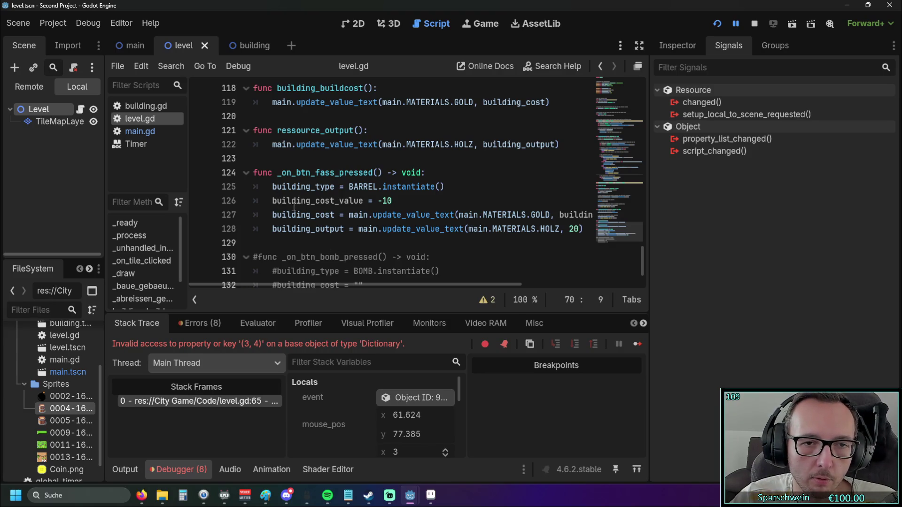
Step: Inspect the barrel handler's building_type, building_cost and output lines 125–127, highlighting building_cost uses
left_click(276, 186)
double_click(298, 186)
left_click_drag(349, 187, 445, 187)
left_click(483, 195)
left_click_drag(349, 186, 445, 186)
left_click(281, 215)
double_click(321, 215)
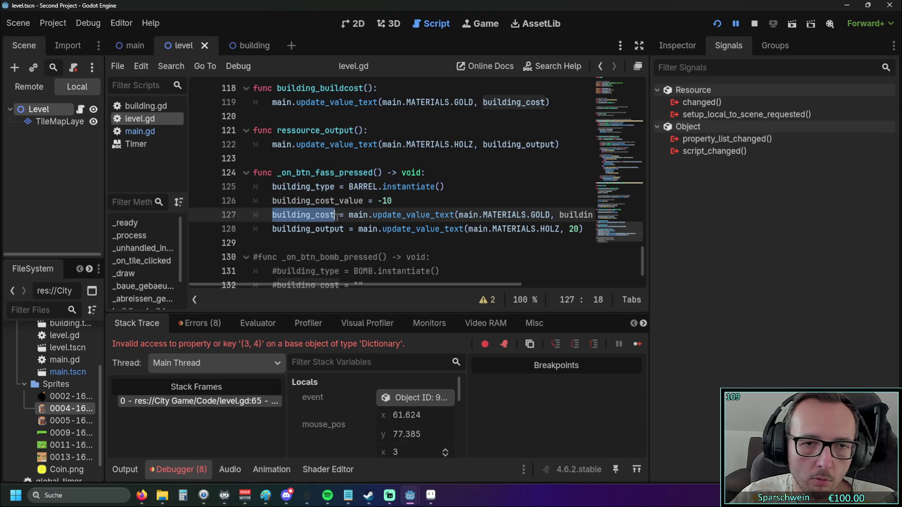
left_click(350, 238)
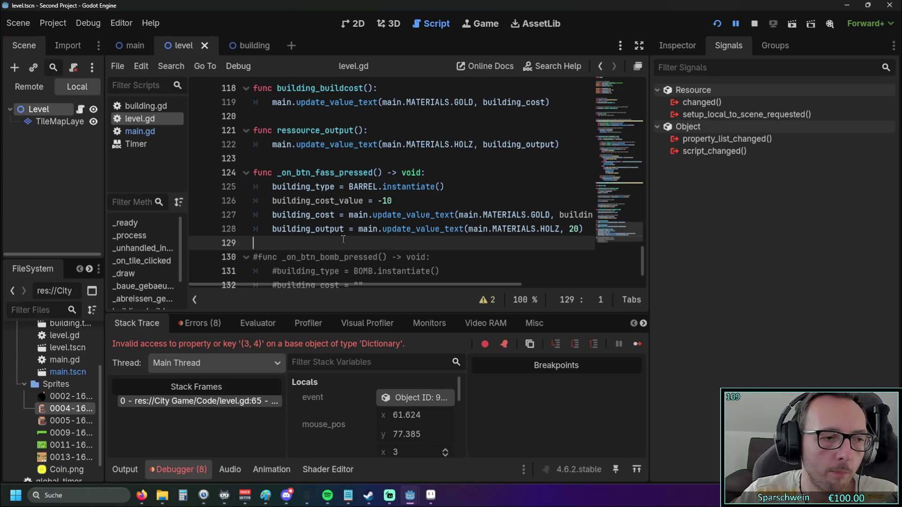
Step: Run the project, buy barrels repeatedly until Gold shows -70 and Holz 160, then stop
left_click(711, 26)
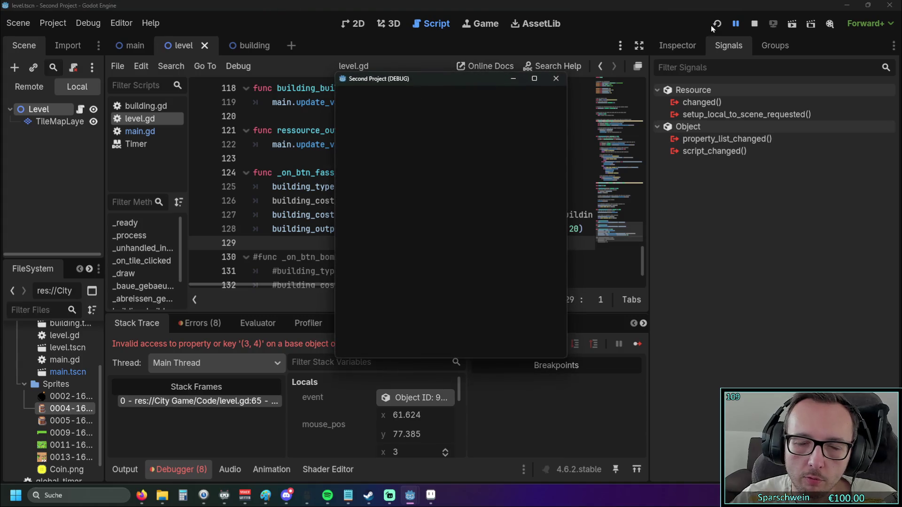
left_click(433, 331)
left_click(432, 331)
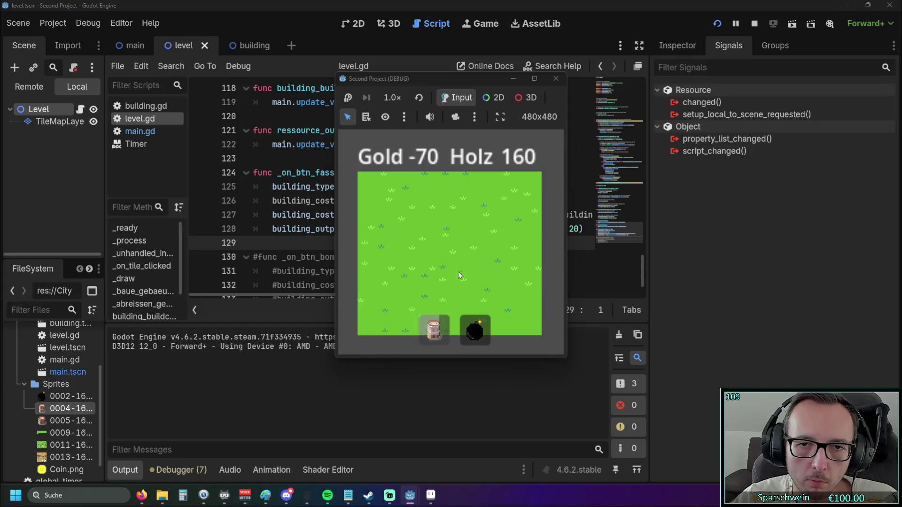
left_click(556, 79)
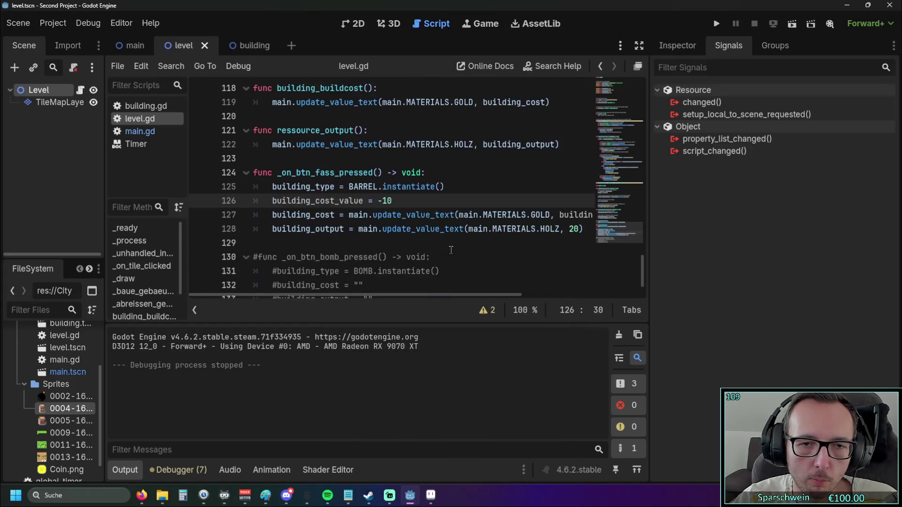
Step: Drag the script editor/Inspector divider right so the full barrel handler lines are visible
scroll(441, 246, "up", 1)
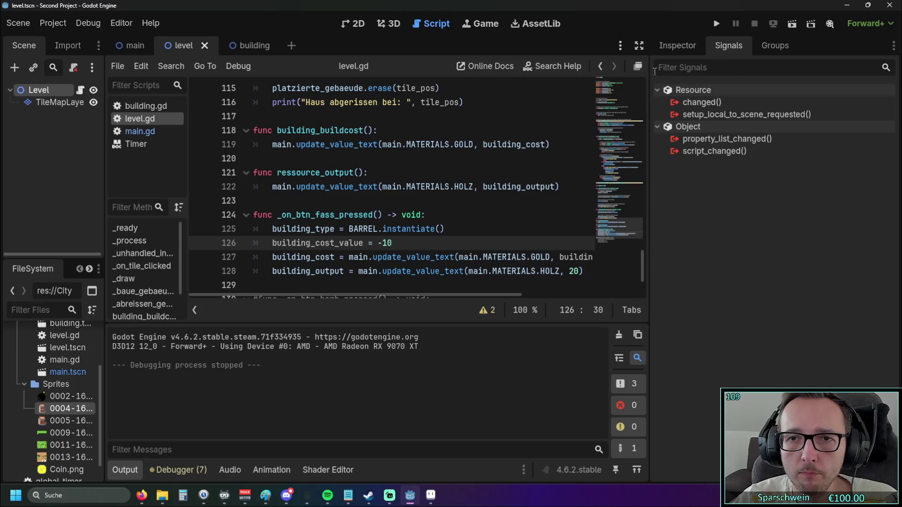
left_click_drag(650, 139, 761, 139)
left_click(438, 200)
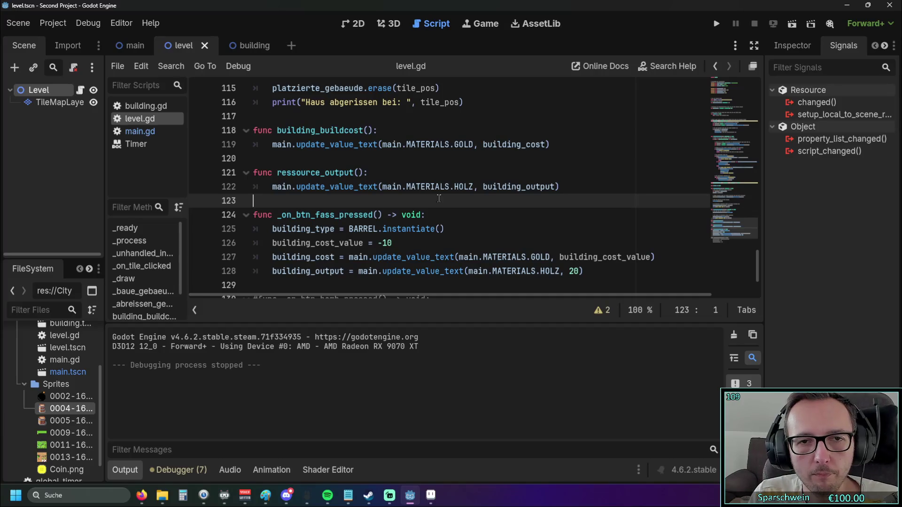
scroll(437, 197, "up", 10)
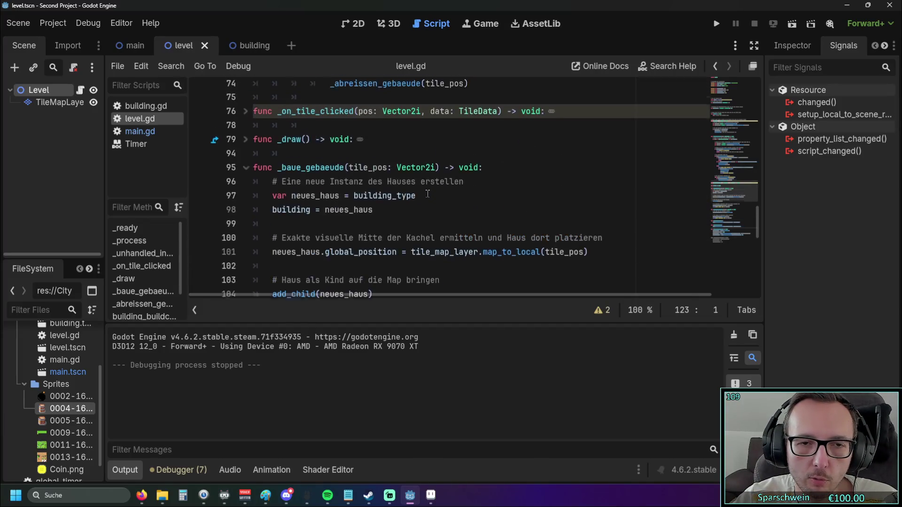
scroll(430, 193, "down", 10)
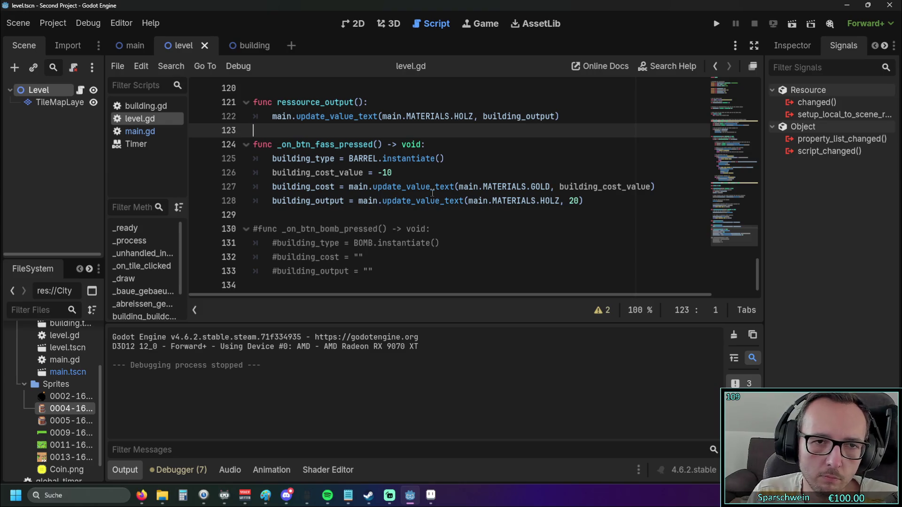
scroll(432, 192, "up", 3)
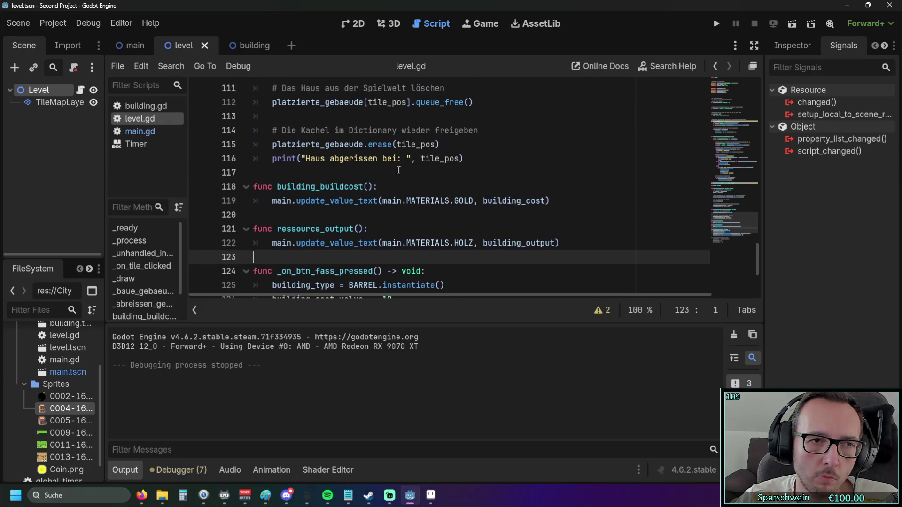
left_click(148, 106)
Step: Select the TileMapLayer node and the 0009 grass tile source in the tile map panel
scroll(414, 180, "up", 10)
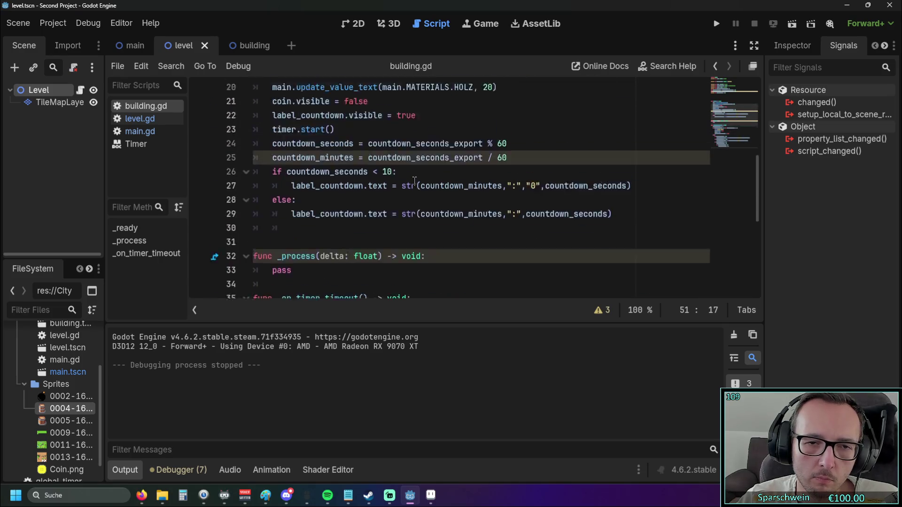
scroll(414, 180, "up", 3)
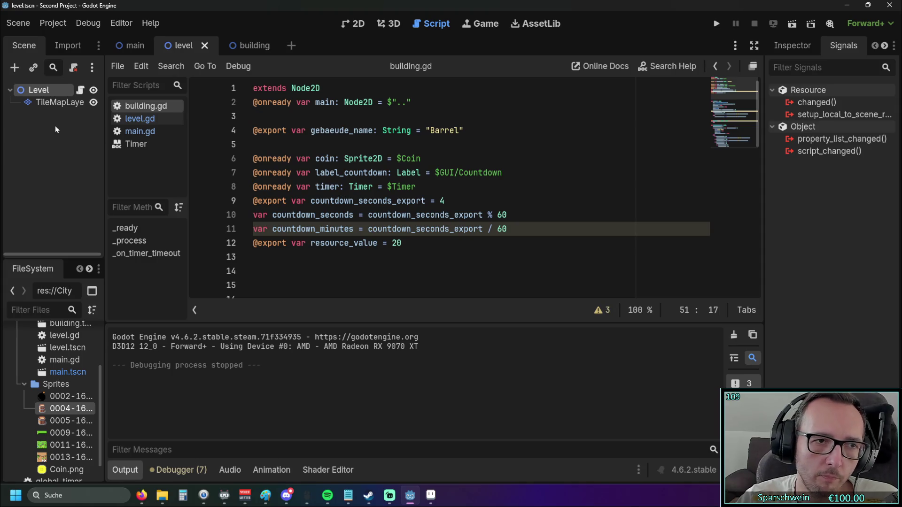
left_click(51, 105)
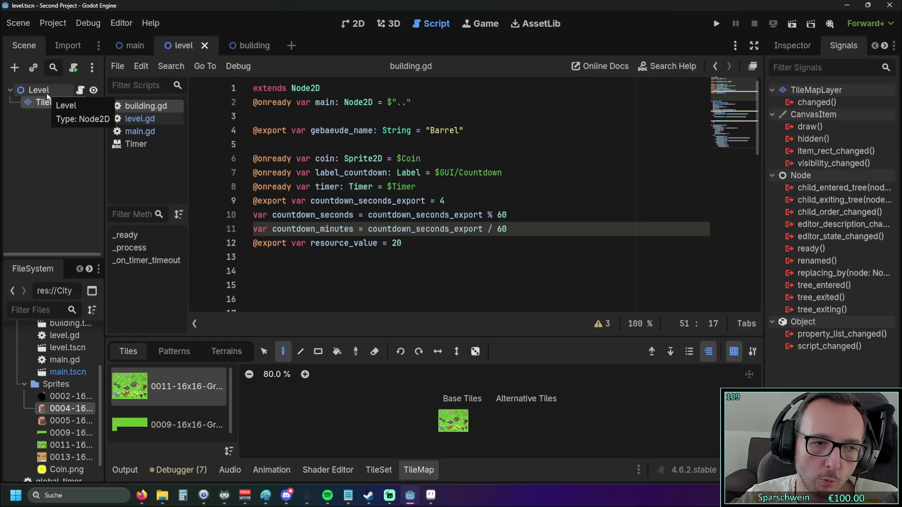
left_click(185, 432)
Step: Switch between level.gd and the building, level and main scene tabs
left_click(152, 121)
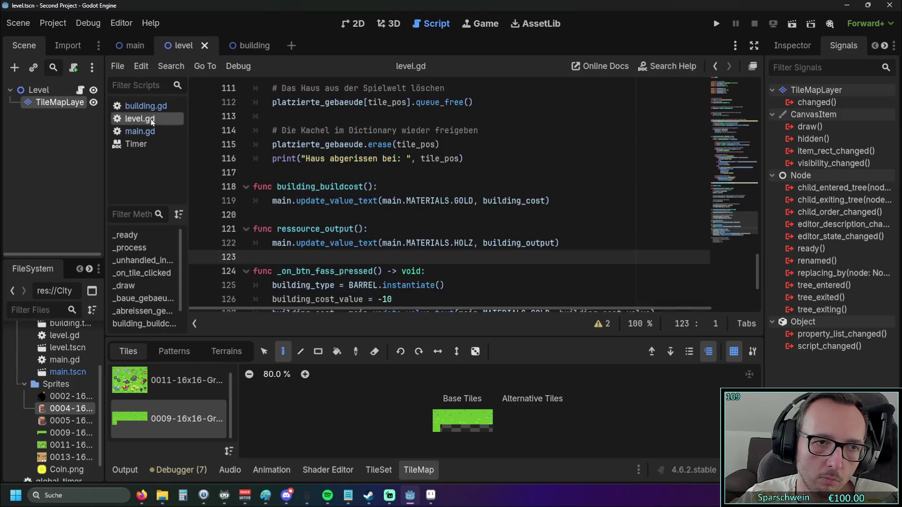
left_click(238, 45)
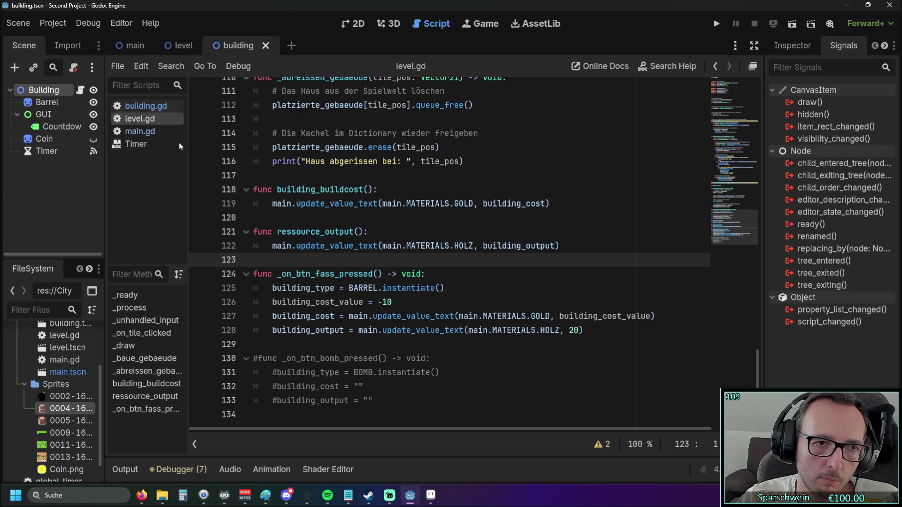
left_click(179, 49)
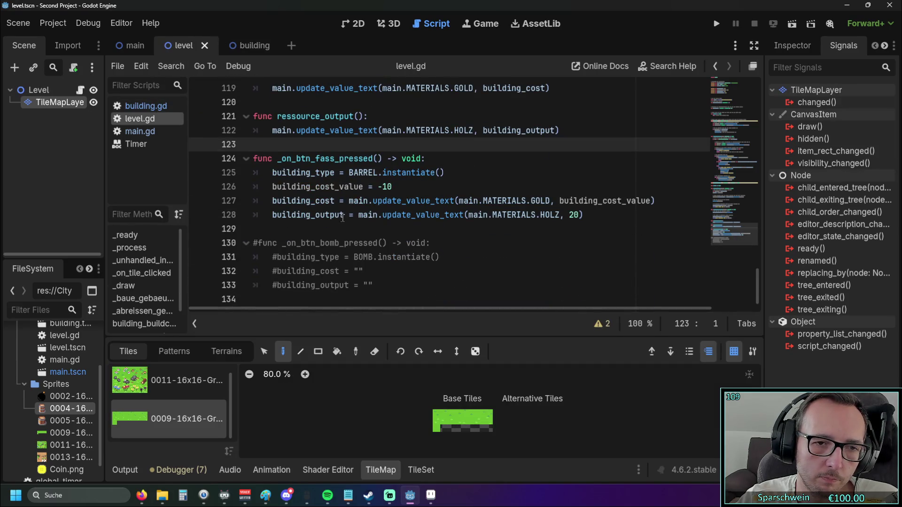
left_click(134, 45)
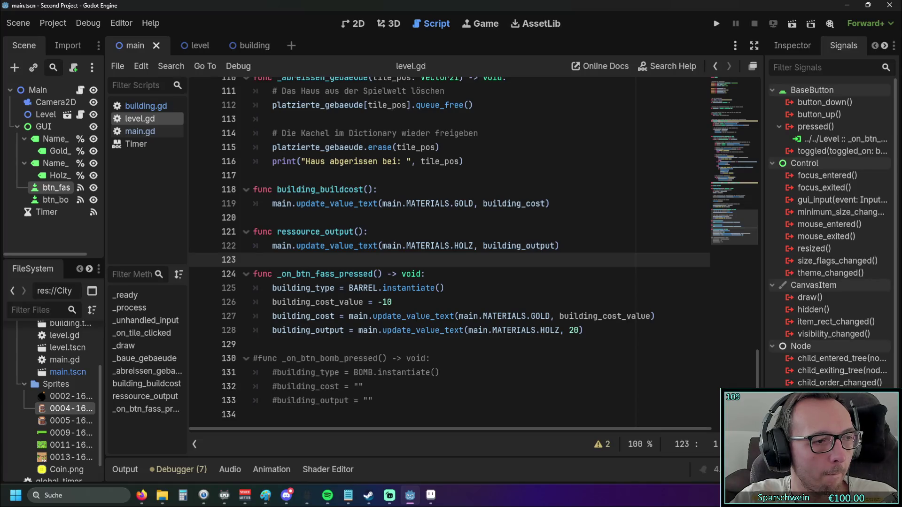
Step: Briefly switch away from Godot, then place the caret in the commented-out bomb handler
key("alt+Tab")
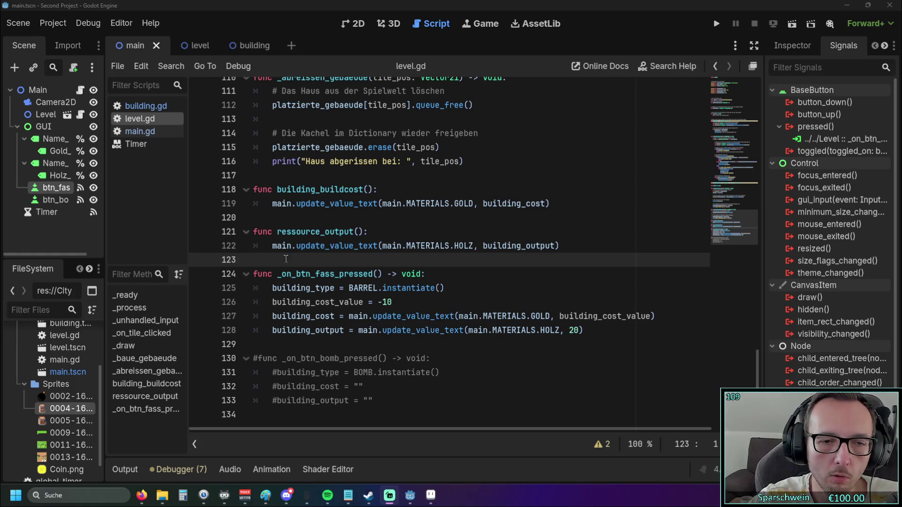
left_click(422, 384)
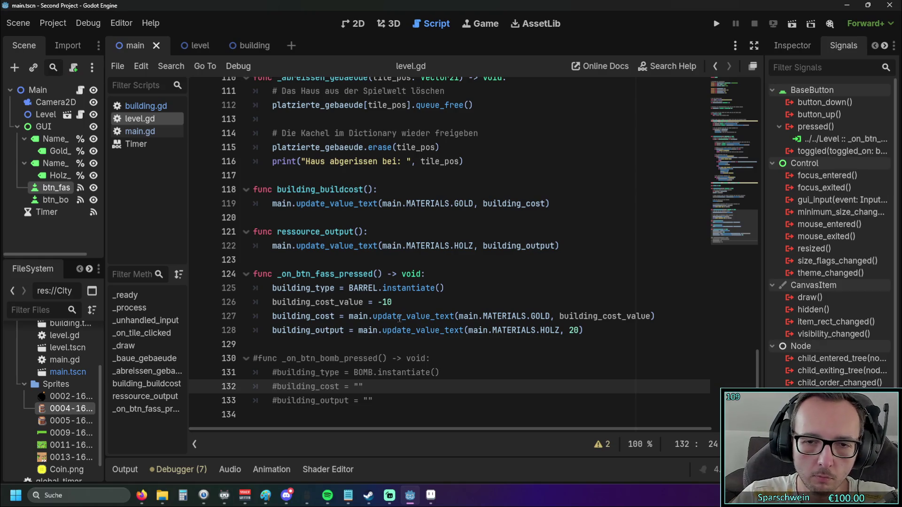
Step: Delete the building_cost_value line from the barrel handler
left_click_drag(568, 330, 356, 331)
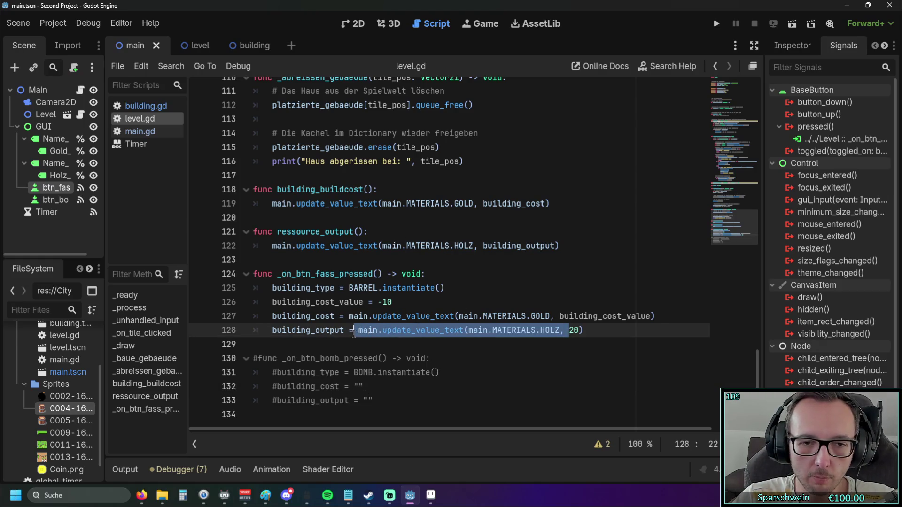
left_click(350, 316)
left_click_drag(394, 302, 201, 305)
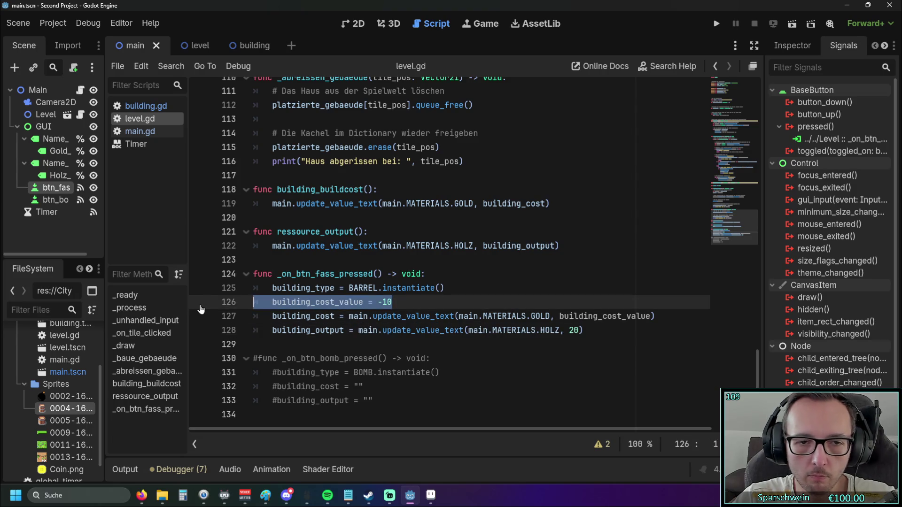
key("BackSpace")
key("BackSpace")
Step: Replace the update_value_text calls so building_cost = -10 and building_output = 20
left_click_drag(349, 302, 673, 302)
type("10")
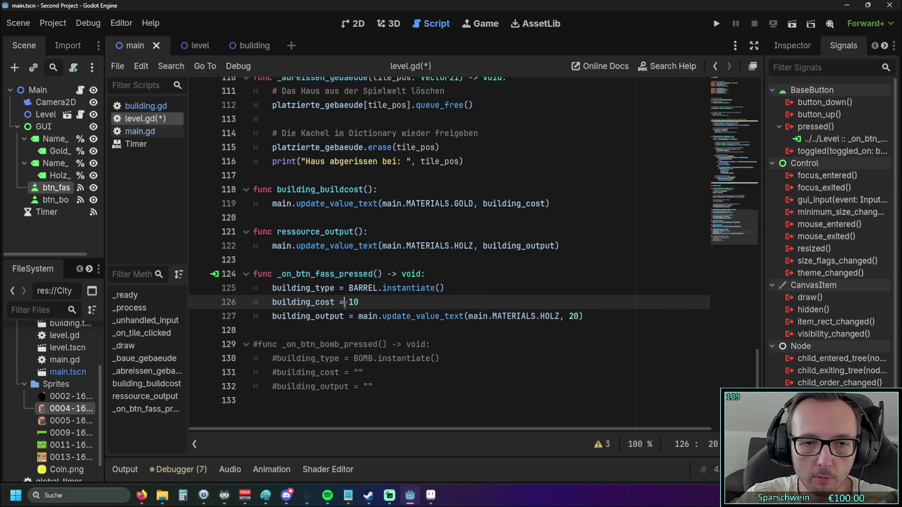
left_click(348, 302)
type("-")
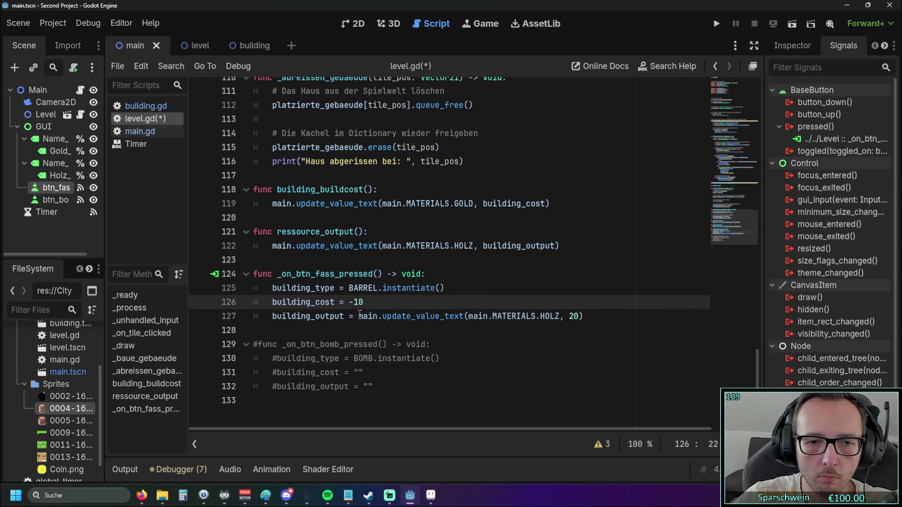
key("Down")
key("Down")
left_click_drag(359, 318, 590, 316)
type("20")
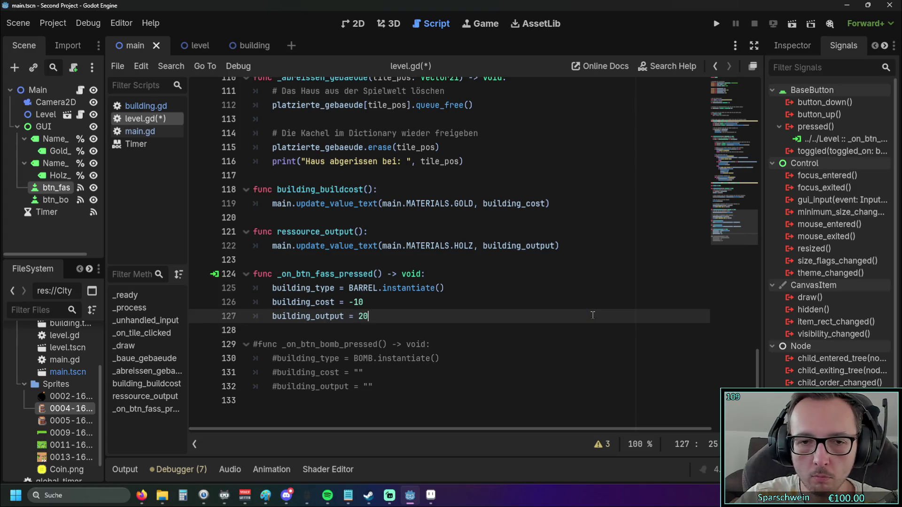
left_click(475, 331)
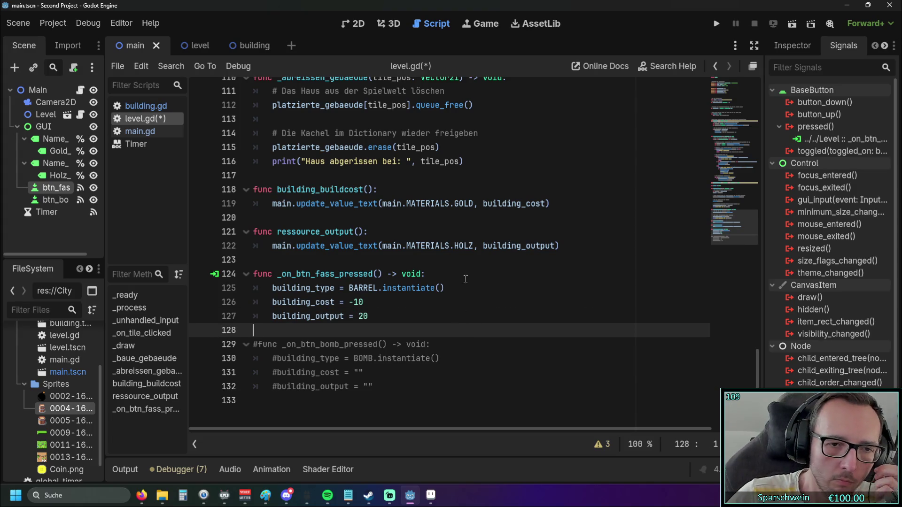
scroll(438, 276, "up", 15)
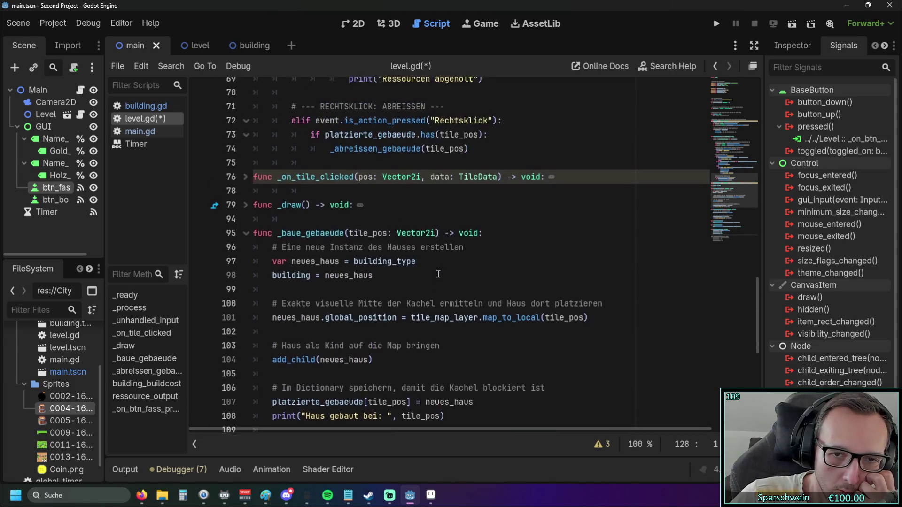
scroll(438, 274, "up", 1)
scroll(441, 273, "down", 6)
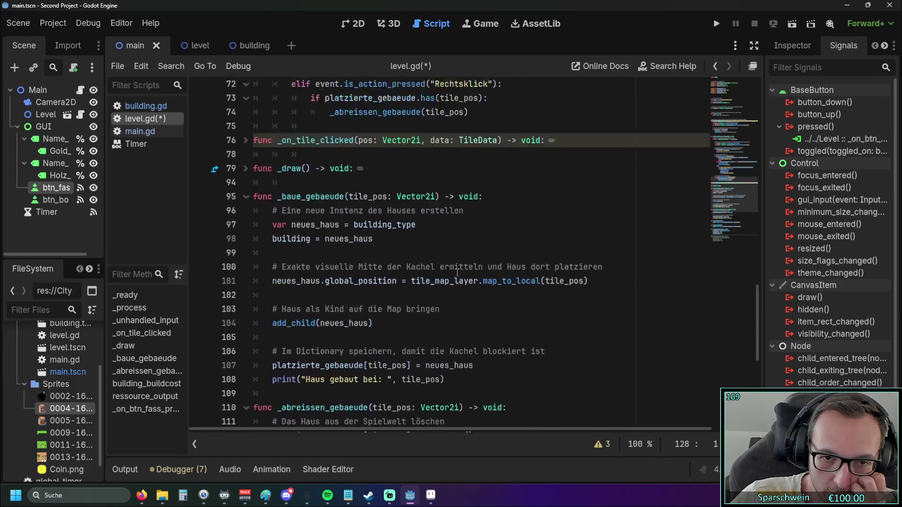
scroll(455, 273, "up", 5)
scroll(456, 272, "up", 5)
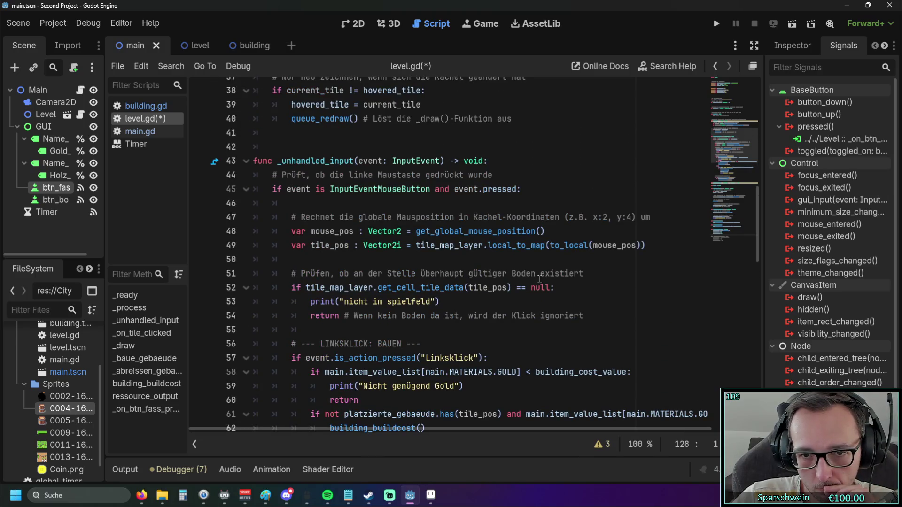
scroll(538, 286, "up", 4)
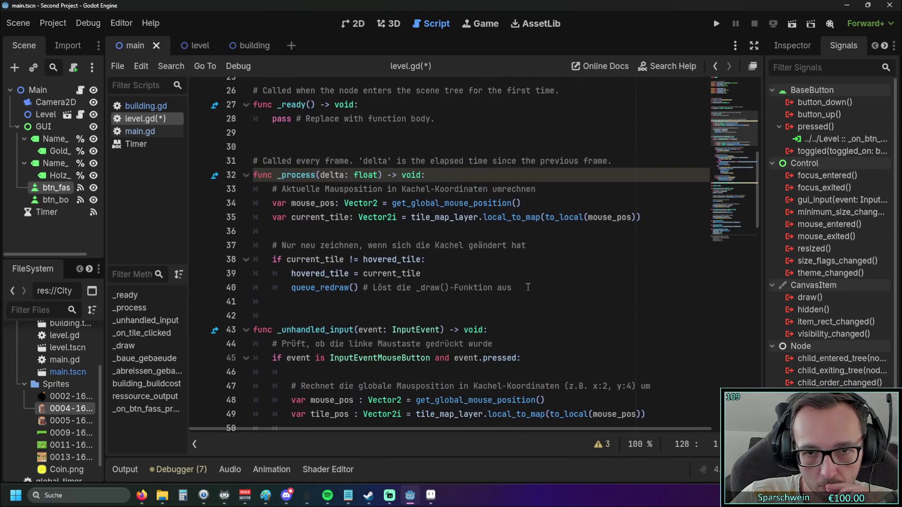
scroll(528, 287, "up", 1)
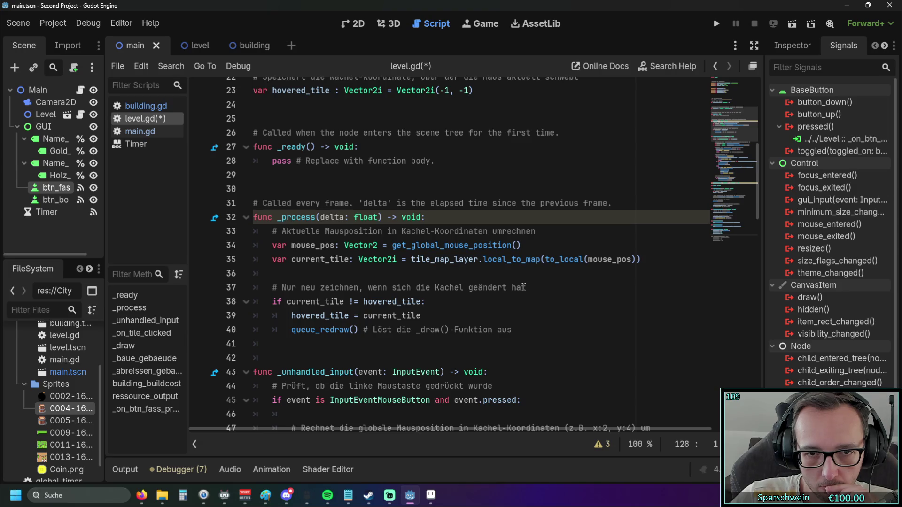
scroll(524, 287, "down", 4)
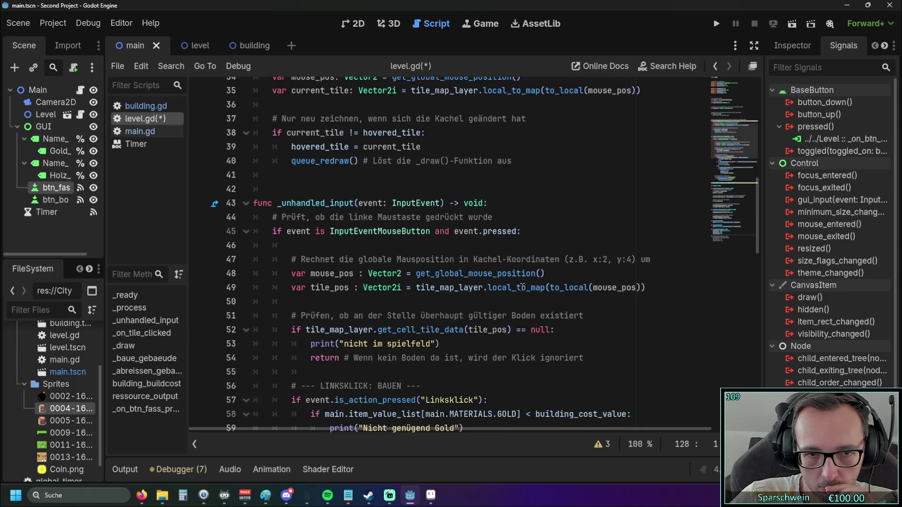
scroll(522, 287, "down", 1)
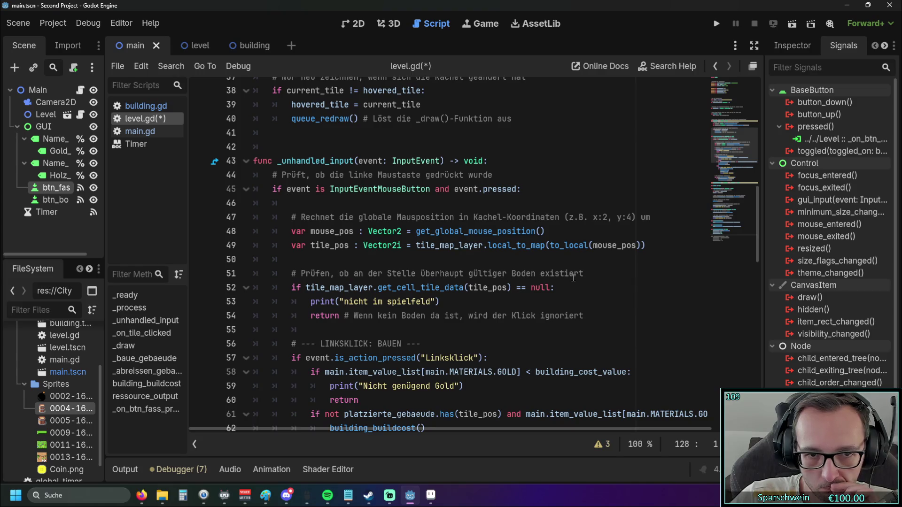
scroll(572, 277, "down", 2)
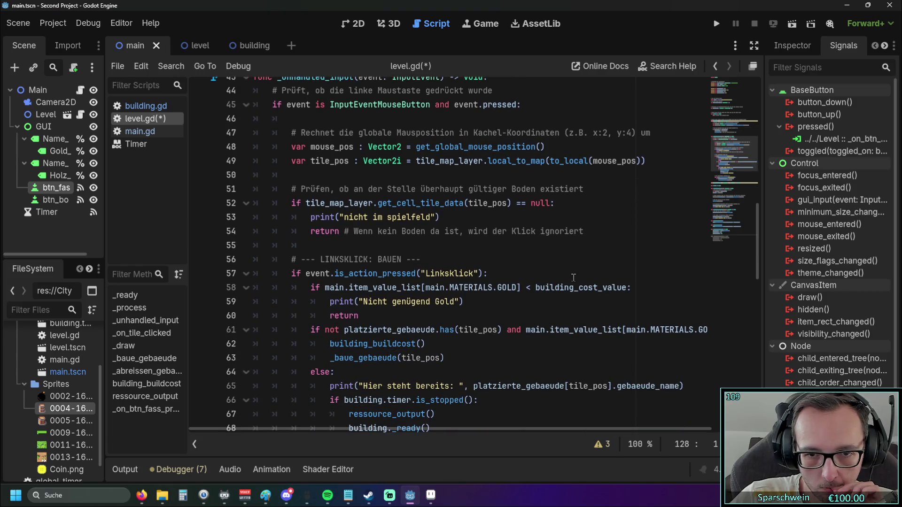
Step: On line 58, change building_cost_value to building_cost*-1 in the gold check
left_click_drag(599, 288, 628, 288)
key("BackSpace")
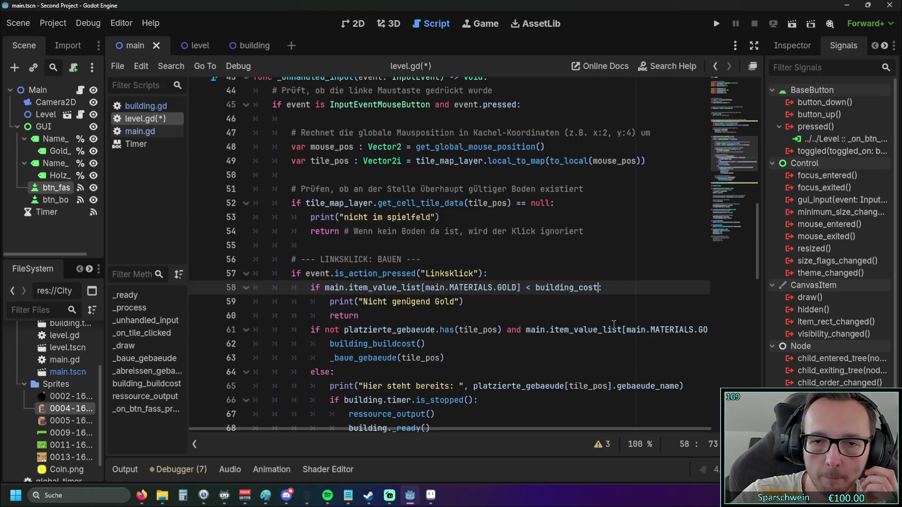
left_click(595, 318)
left_click(600, 288)
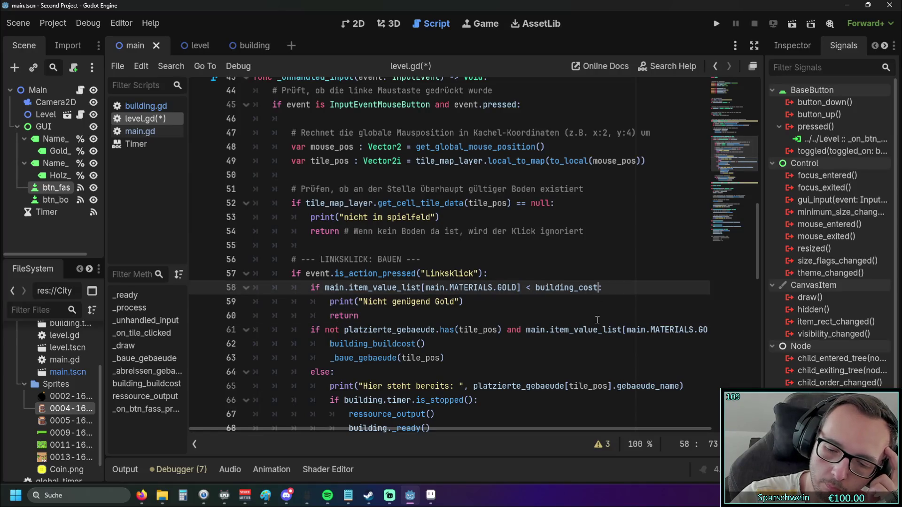
type("*-1")
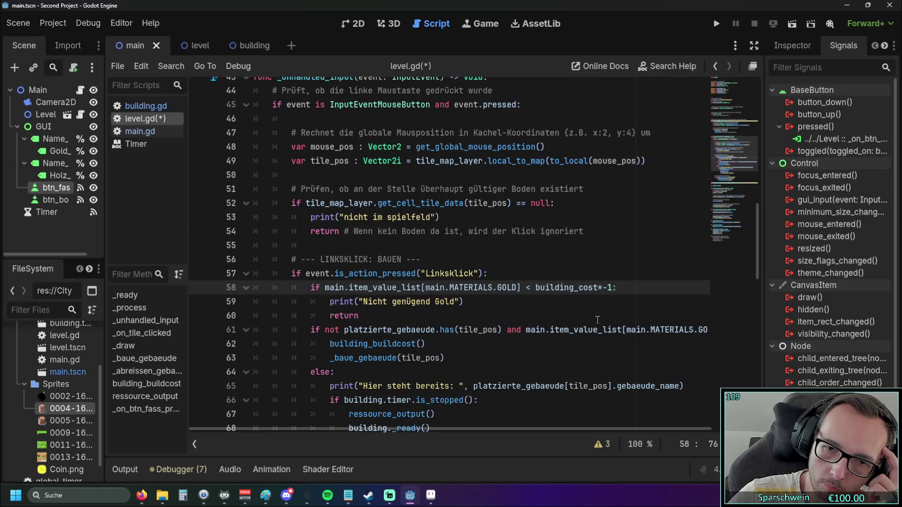
left_click(595, 318)
scroll(545, 283, "down", 1)
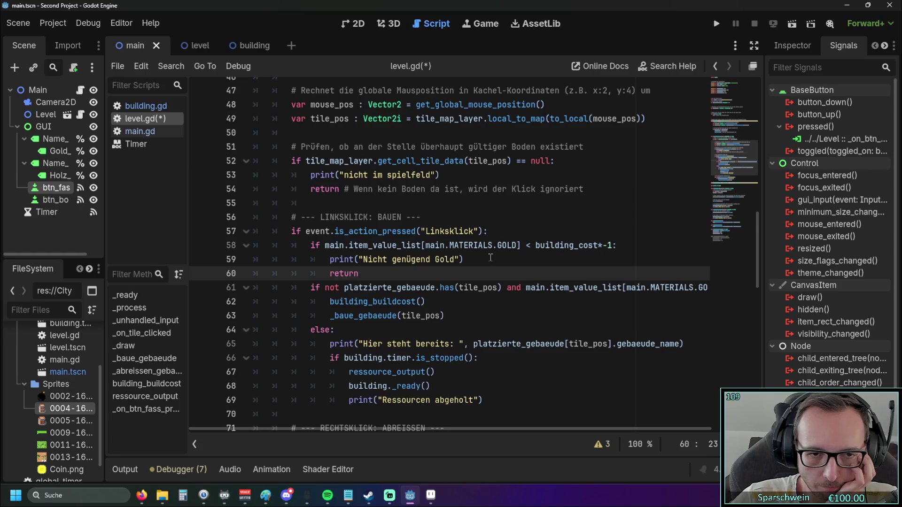
Step: Replace building_buildcost() on line 62 with main.update_value_text(main.MATERIALS.HOLZ, building_output)
scroll(499, 256, "down", 1)
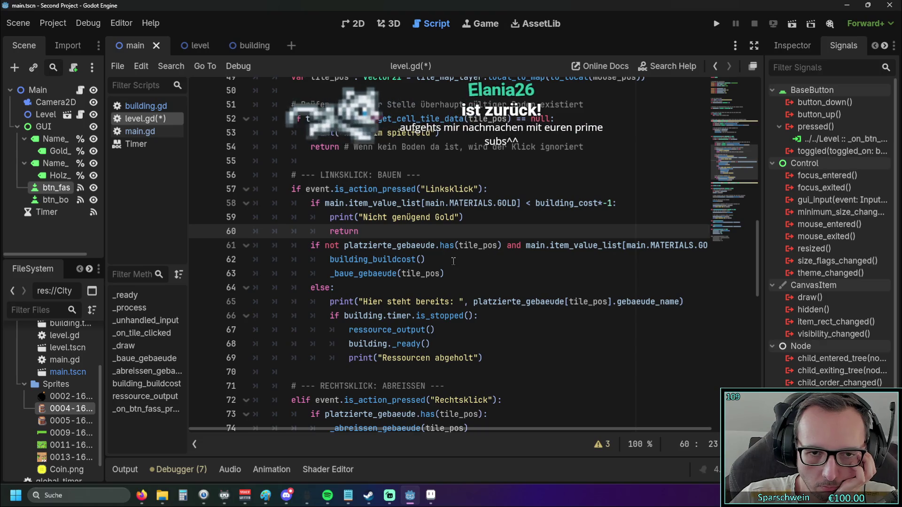
scroll(453, 261, "down", 8)
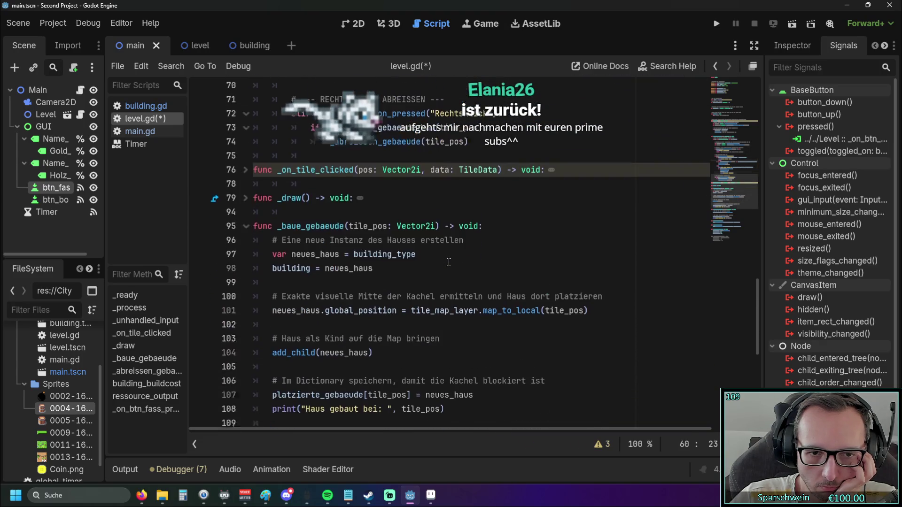
scroll(448, 262, "down", 11)
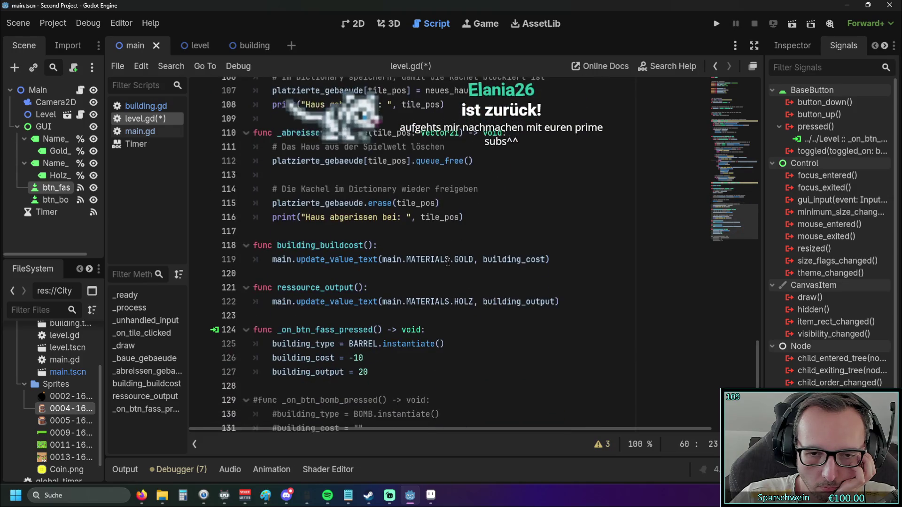
scroll(446, 262, "down", 1)
left_click_drag(560, 261, 272, 265)
key("ctrl+c")
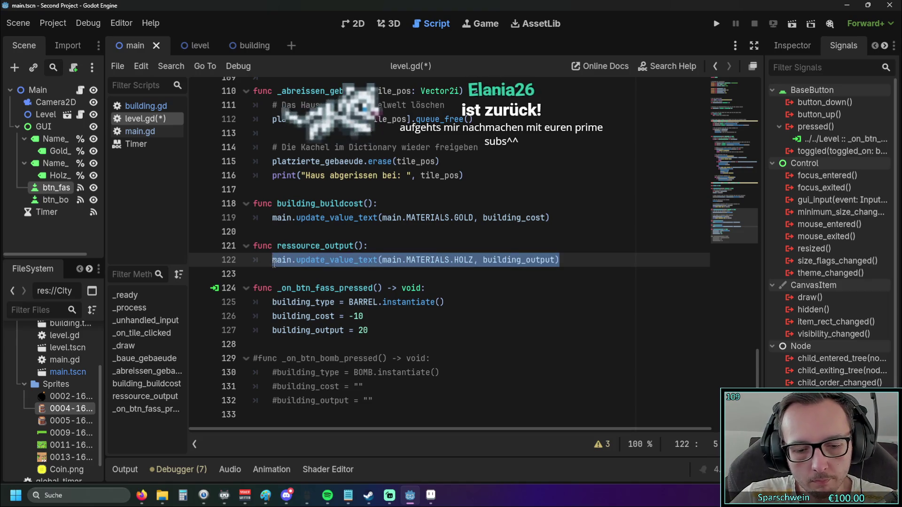
scroll(406, 264, "up", 11)
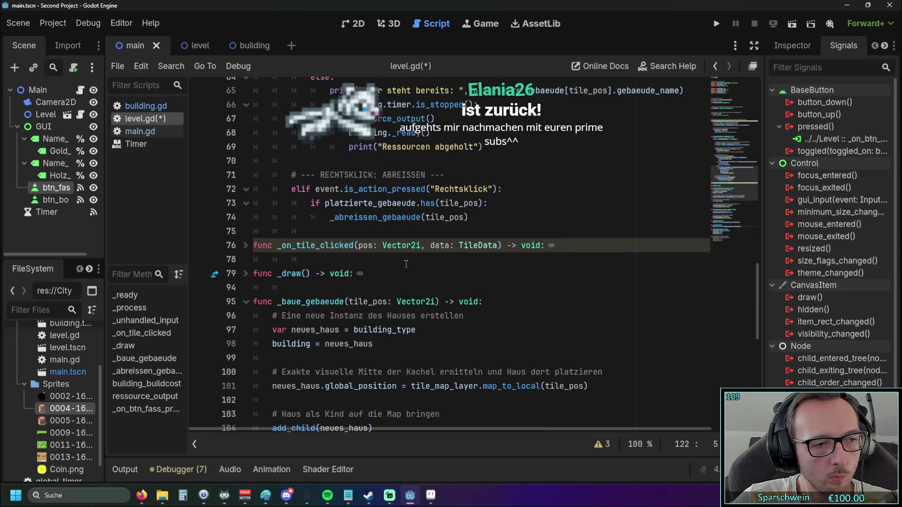
scroll(406, 264, "up", 3)
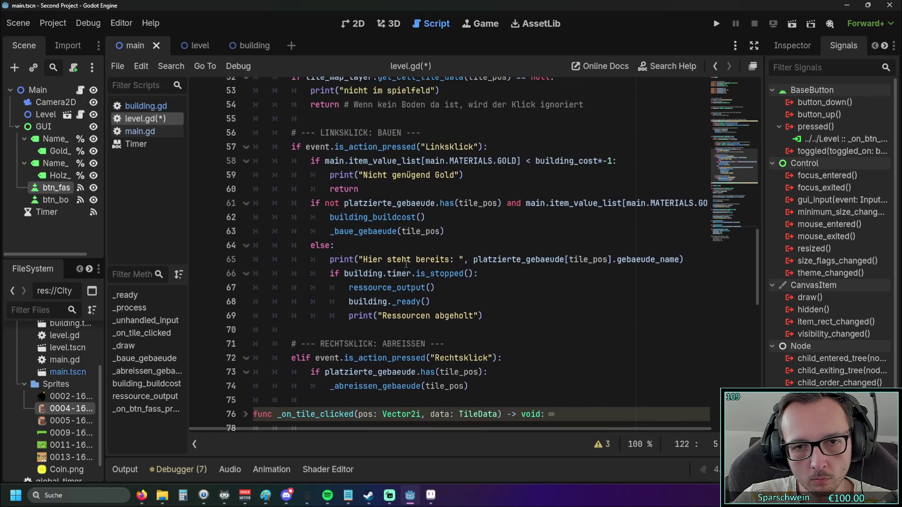
double_click(348, 217)
key("ctrl+v")
key("Down")
key("Down")
scroll(438, 244, "up", 1)
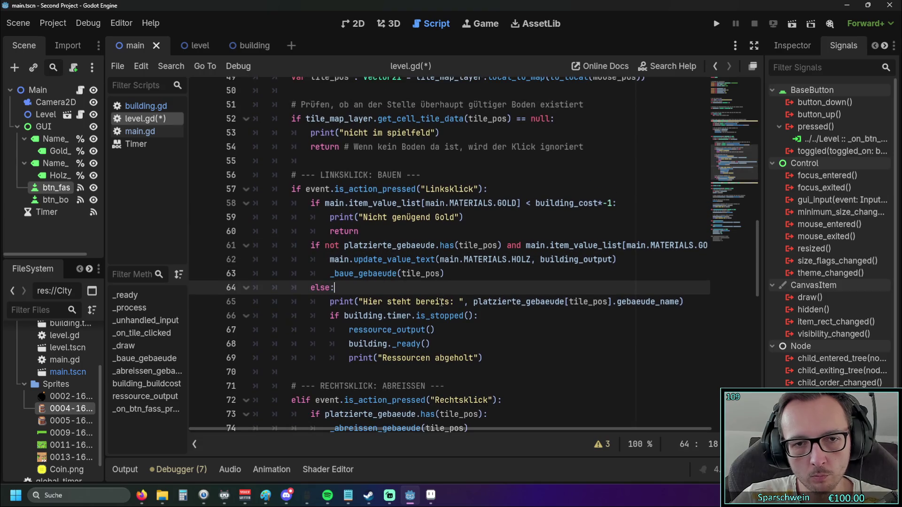
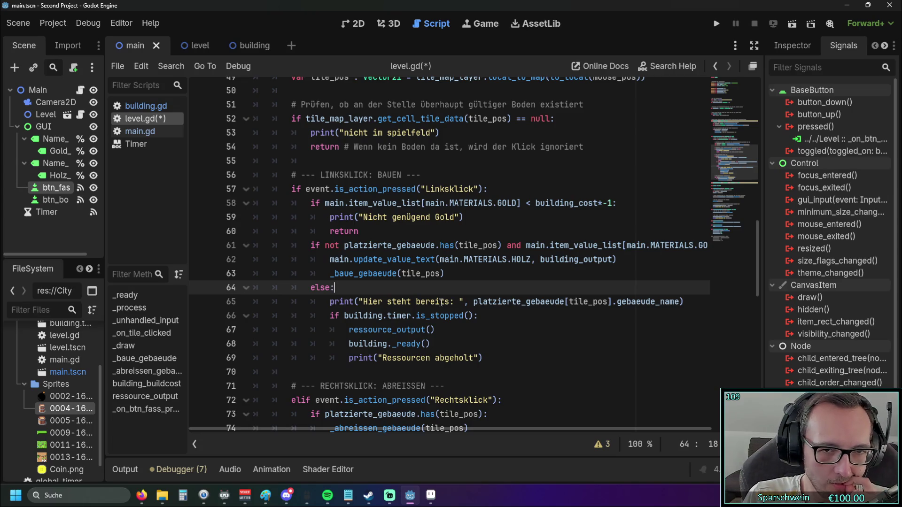
Step: Scroll through level.gd's build branch and review the gold check condition
scroll(423, 258, "down", 20)
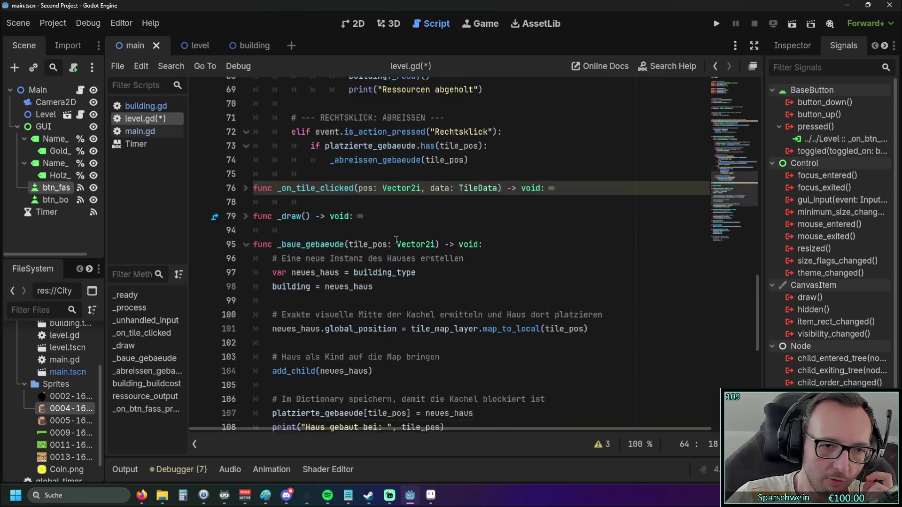
left_click_drag(420, 316, 421, 189)
left_click(460, 302)
scroll(461, 301, "up", 4)
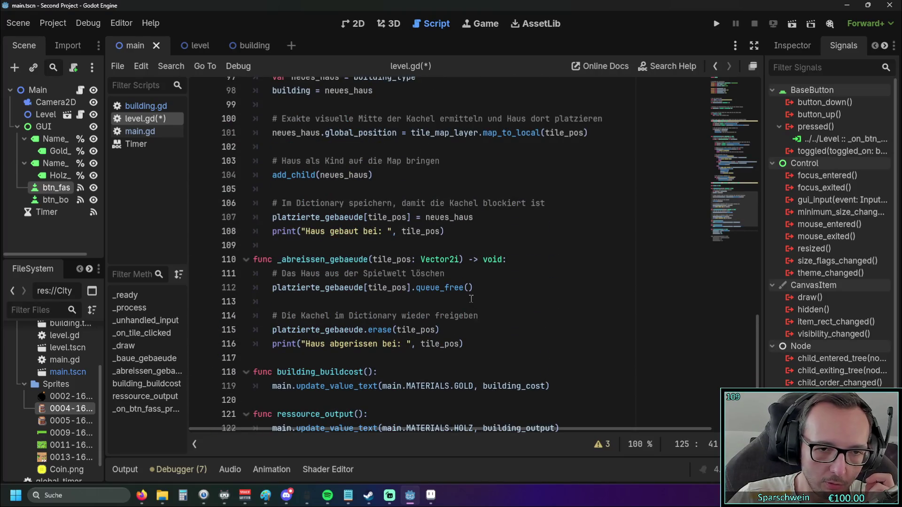
scroll(461, 301, "down", 1)
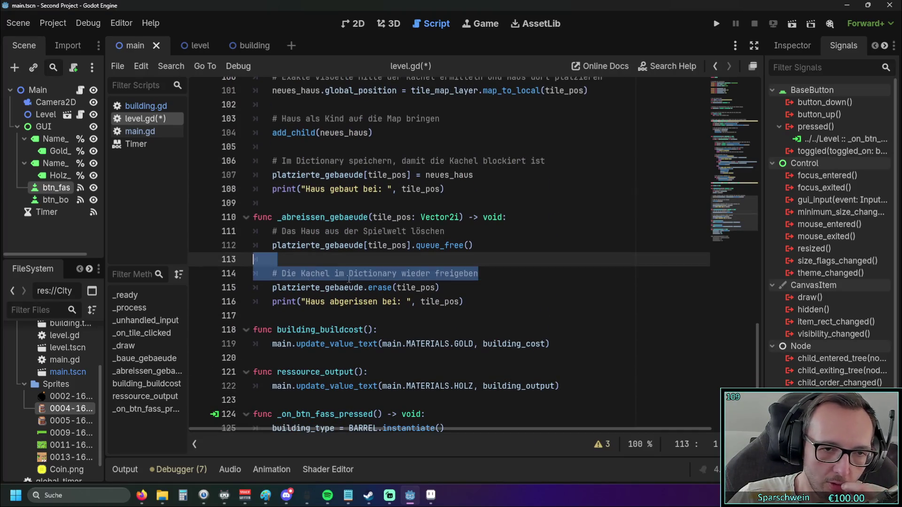
left_click(526, 288)
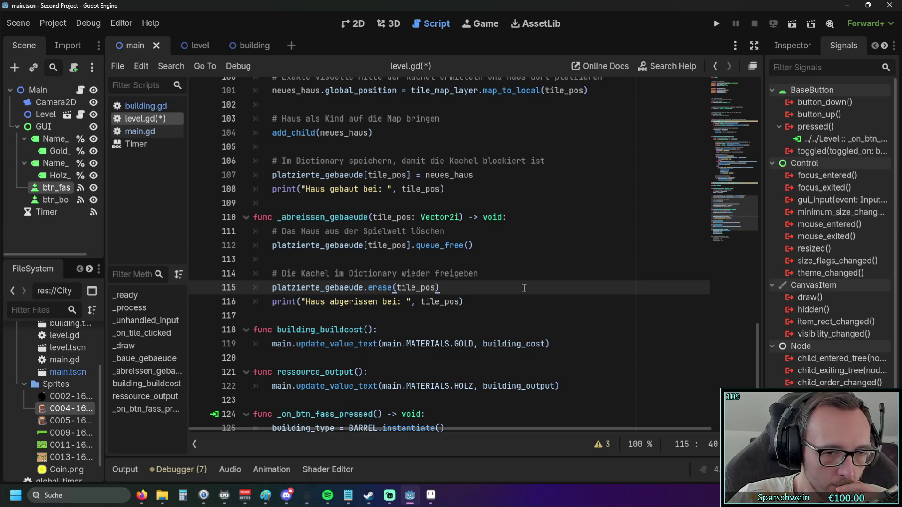
scroll(500, 287, "down", 3)
scroll(494, 285, "up", 10)
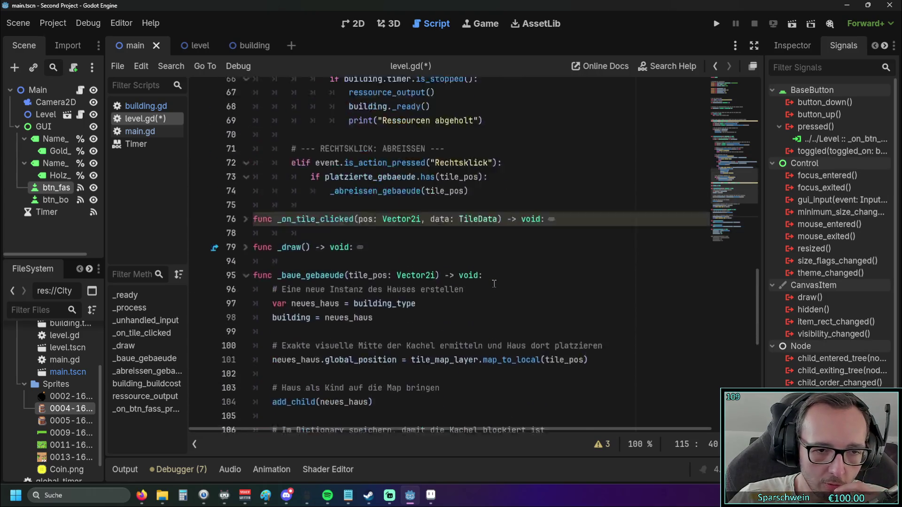
scroll(495, 285, "down", 9)
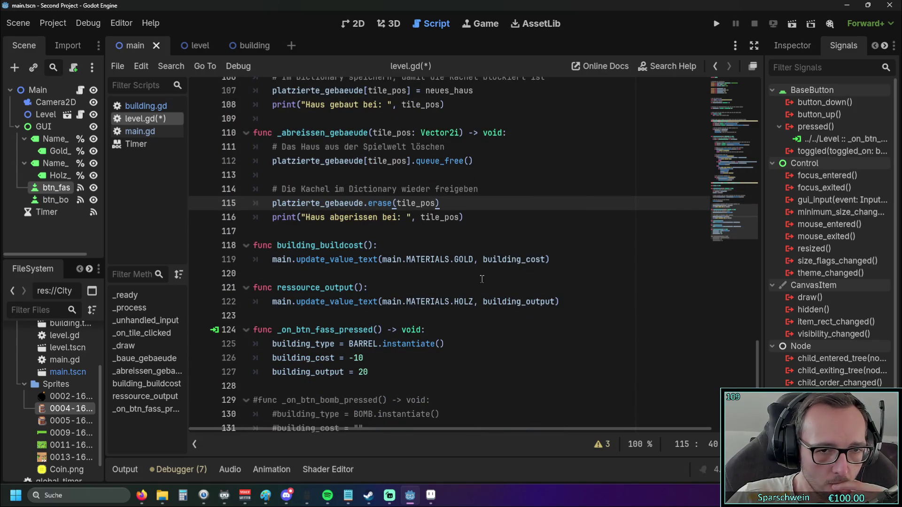
scroll(474, 279, "up", 5)
scroll(473, 280, "up", 8)
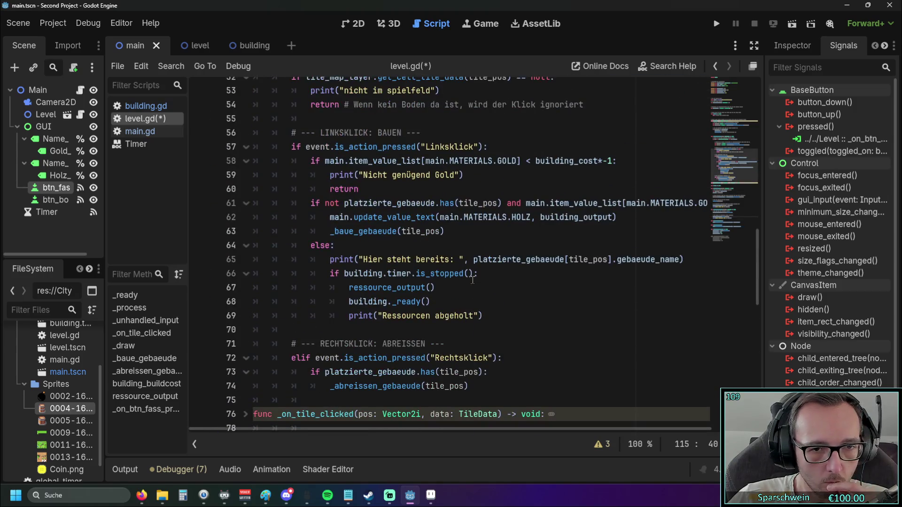
scroll(473, 280, "up", 2)
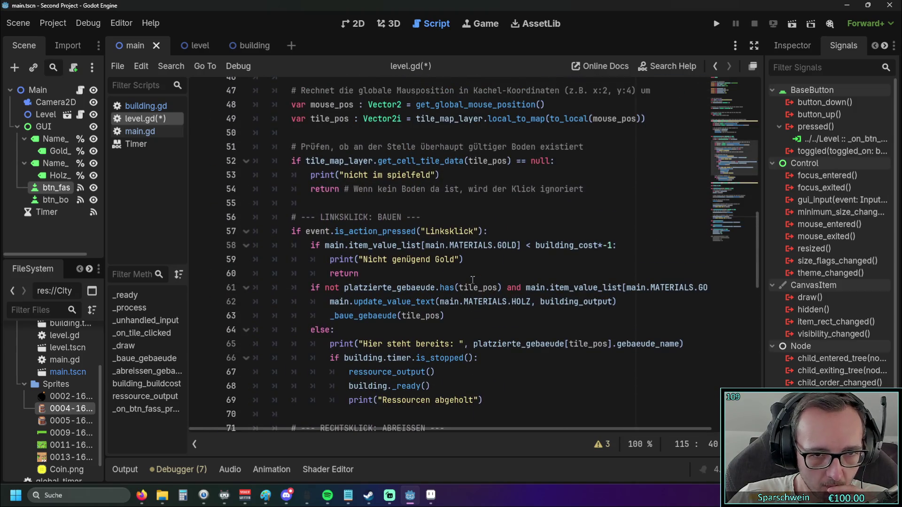
scroll(472, 280, "up", 3)
scroll(472, 280, "up", 1)
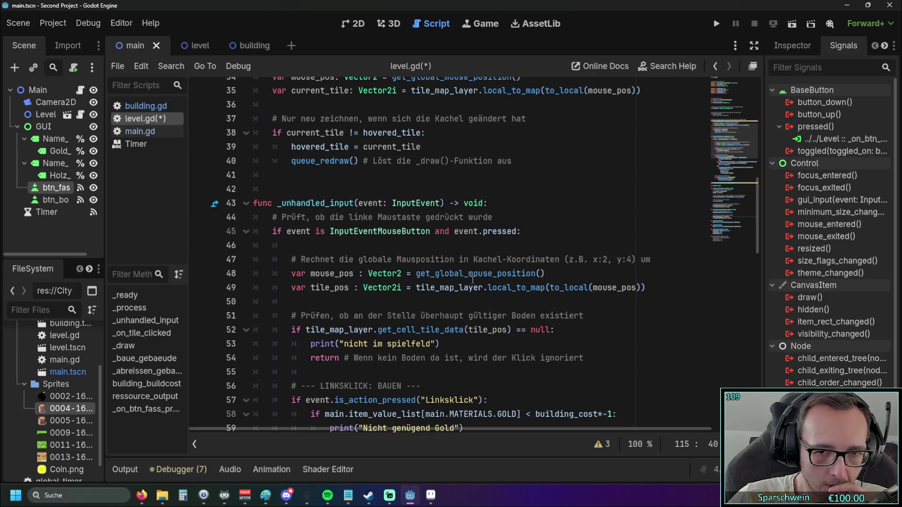
scroll(472, 280, "up", 2)
scroll(472, 280, "down", 4)
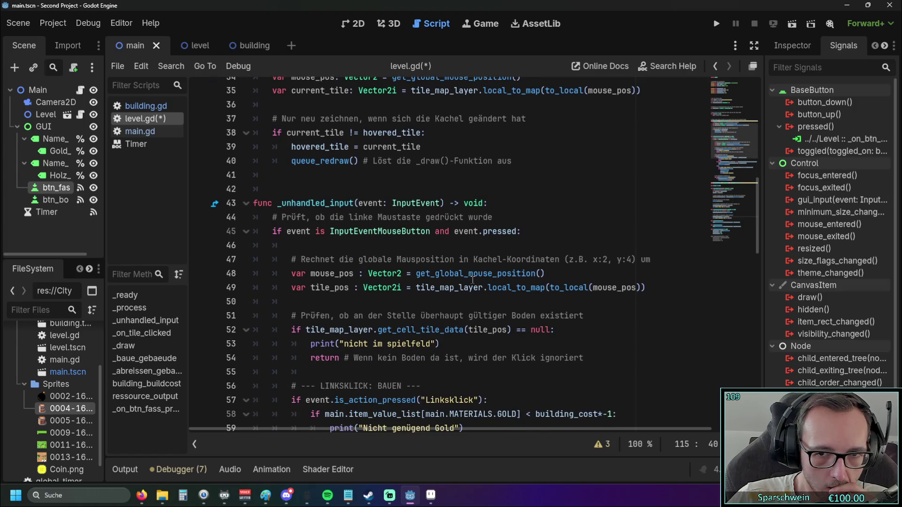
scroll(472, 280, "down", 1)
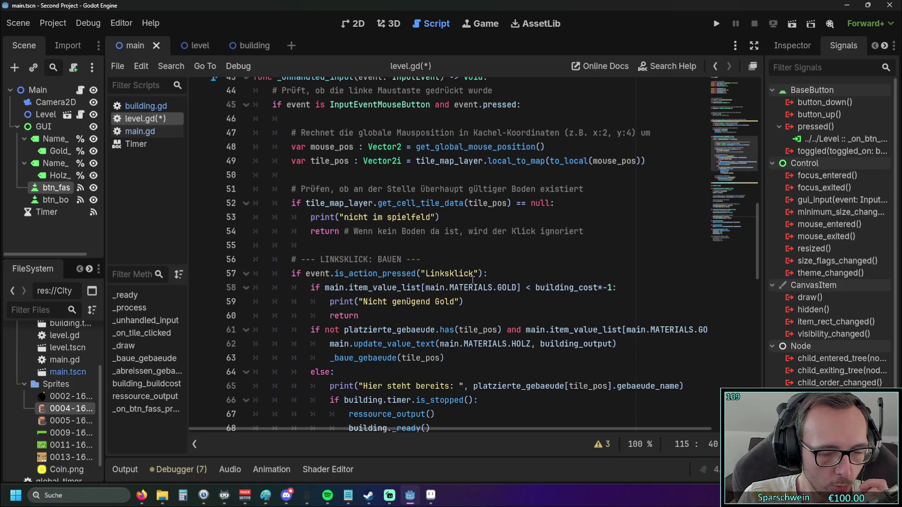
scroll(458, 279, "down", 1)
mouse_move(321, 245)
left_mouse_down()
mouse_move(601, 235)
mouse_move(613, 245)
left_mouse_up()
left_click(582, 263)
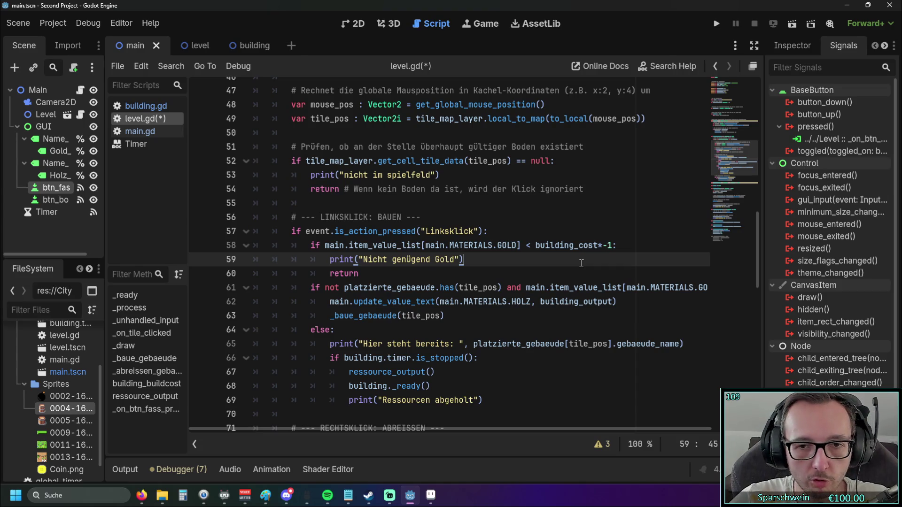
Step: Inspect the comparison with building_cost on line 58
left_click(527, 245)
left_click(533, 269)
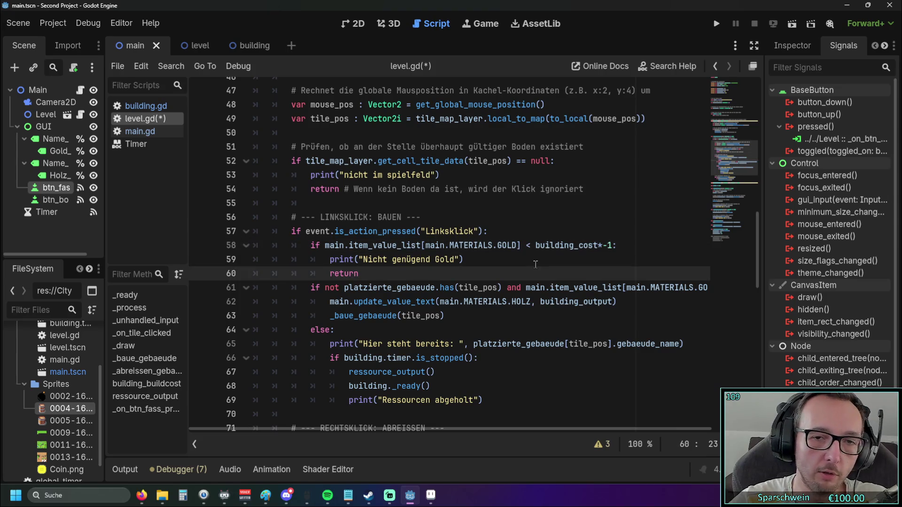
left_click(528, 245)
left_click(527, 286)
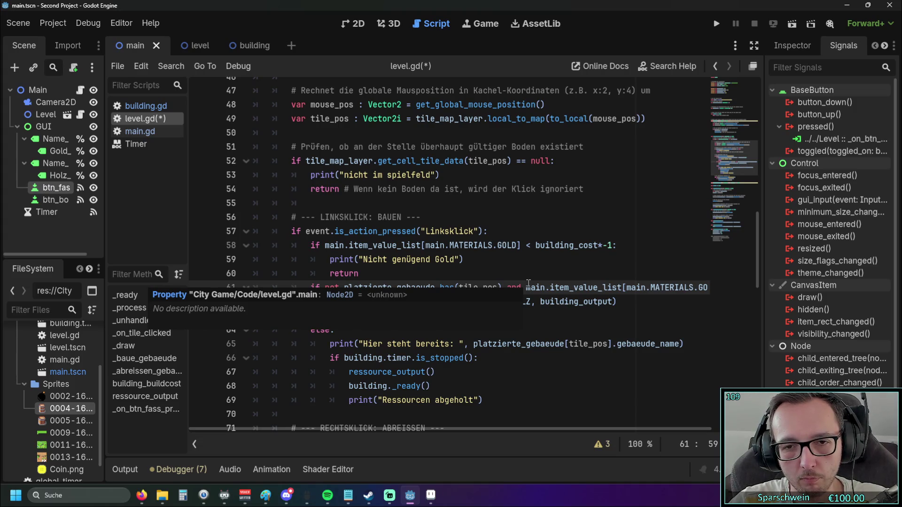
left_click(514, 244)
left_click(527, 254)
left_click(527, 245)
left_click(527, 257)
left_click_drag(525, 245, 543, 250)
left_click(525, 256)
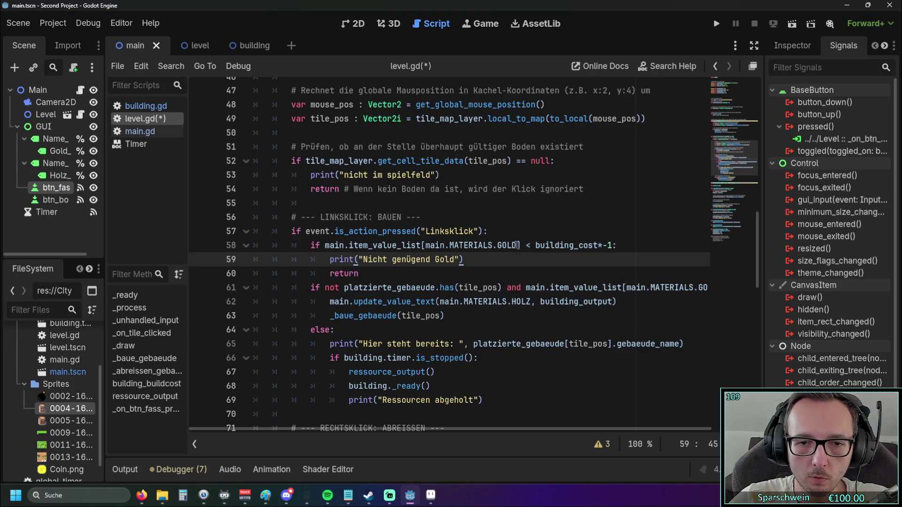
Step: Look over the -10 building cost further down the script
scroll(517, 245, "down", 15)
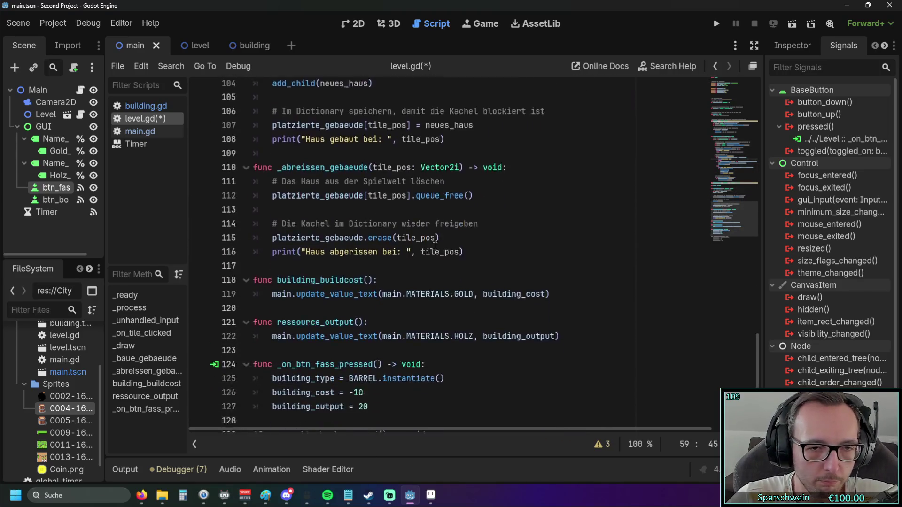
scroll(435, 245, "down", 2)
left_click_drag(349, 316, 365, 317)
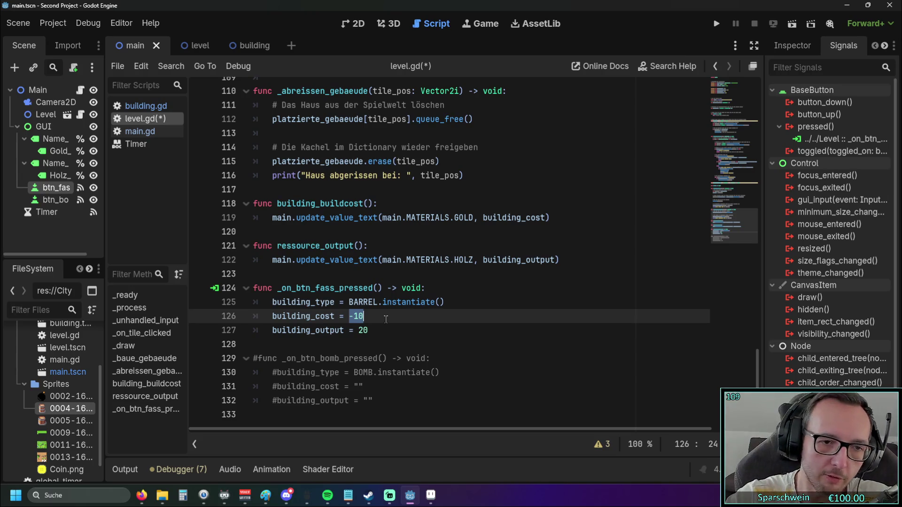
left_click(416, 272)
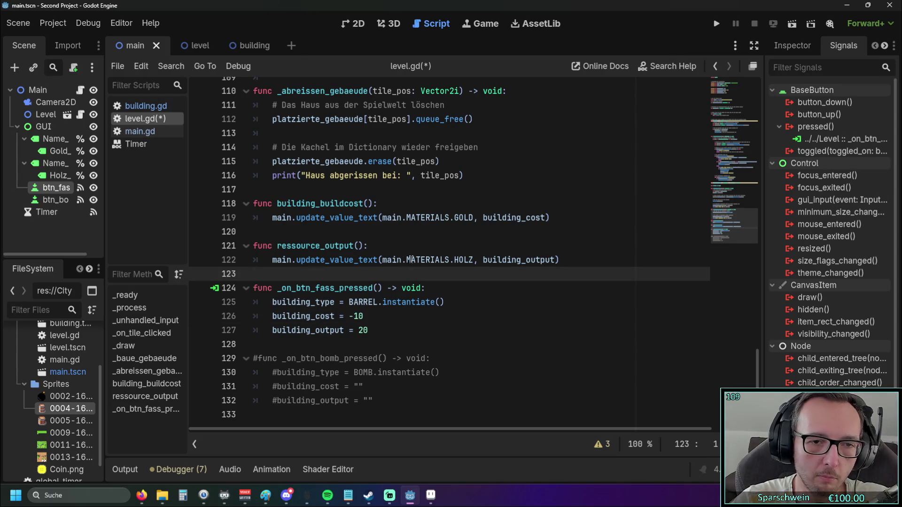
Step: Insert a space between building_cost and *-1 on line 58
scroll(412, 260, "up", 1)
scroll(412, 261, "down", 1)
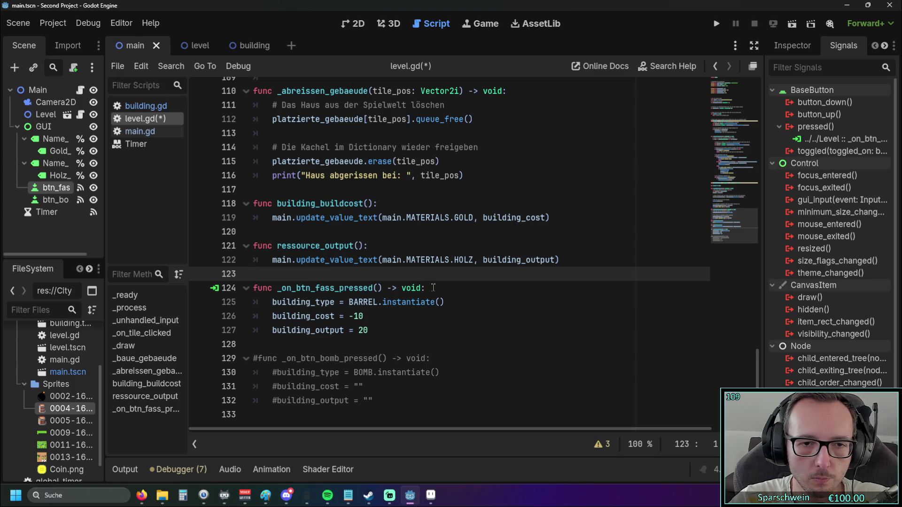
scroll(433, 286, "up", 19)
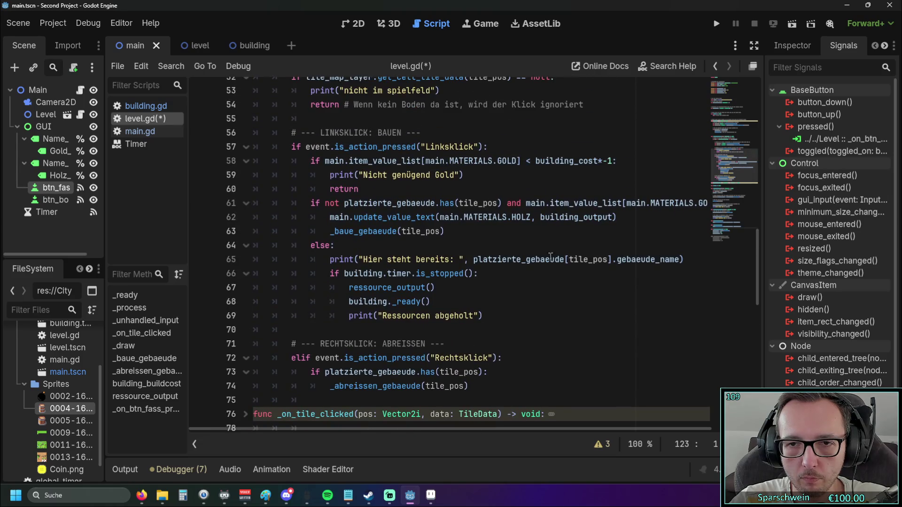
scroll(550, 256, "up", 1)
left_click(607, 210)
left_click(598, 203)
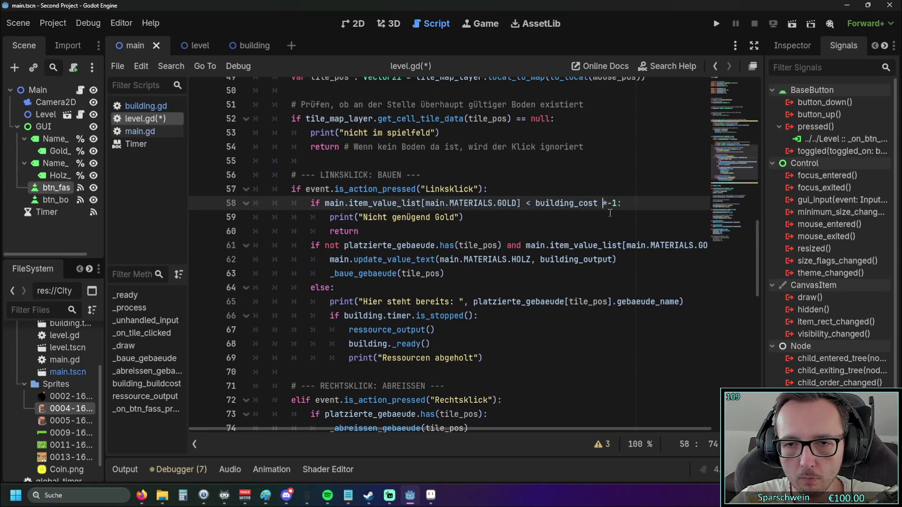
left_click(615, 221)
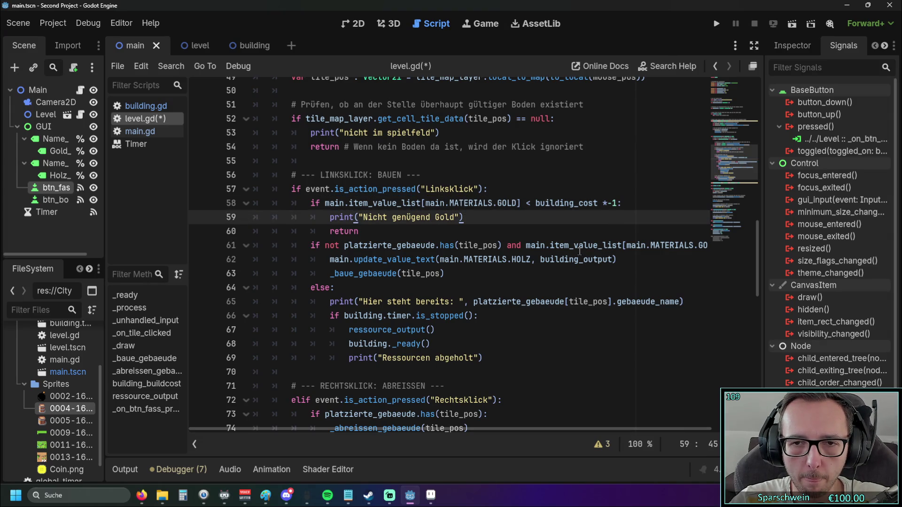
Step: Review line 61's not-already-placed and main.MATERIALS.GOLD checks, then select building_cost on line 58
scroll(579, 251, "down", 2)
scroll(579, 251, "up", 2)
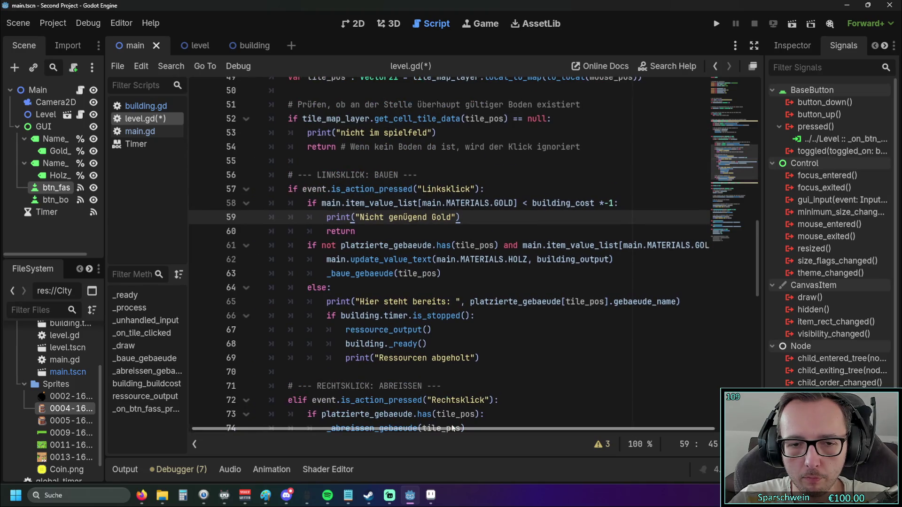
left_click_drag(424, 430, 470, 431)
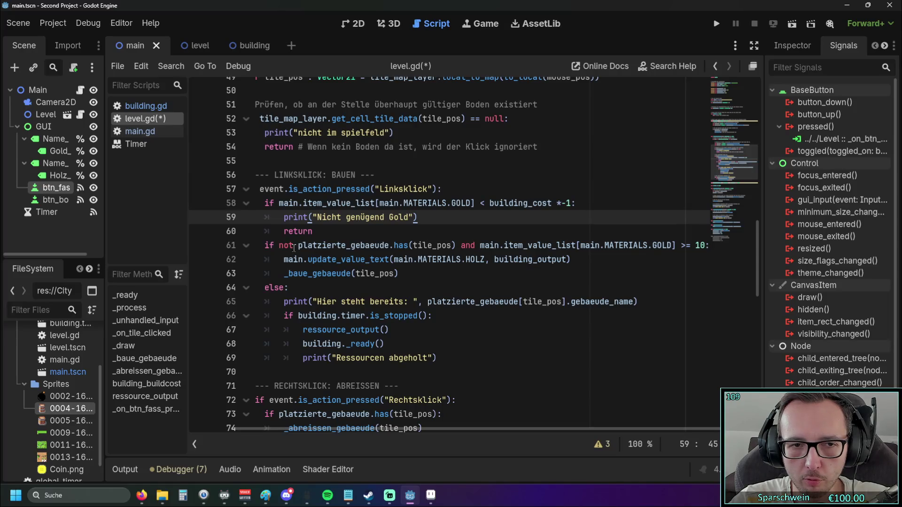
left_click_drag(278, 245, 308, 245)
left_click(370, 272)
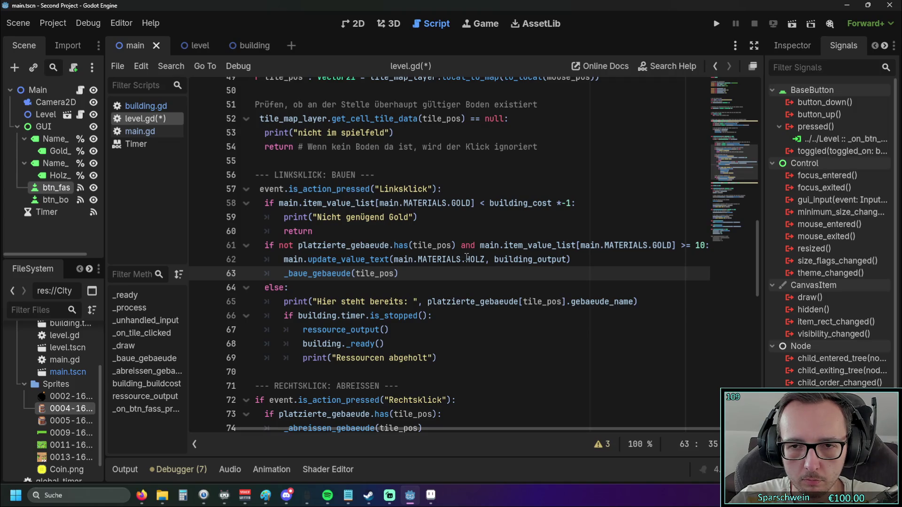
left_click_drag(380, 203, 468, 203)
left_click(467, 217)
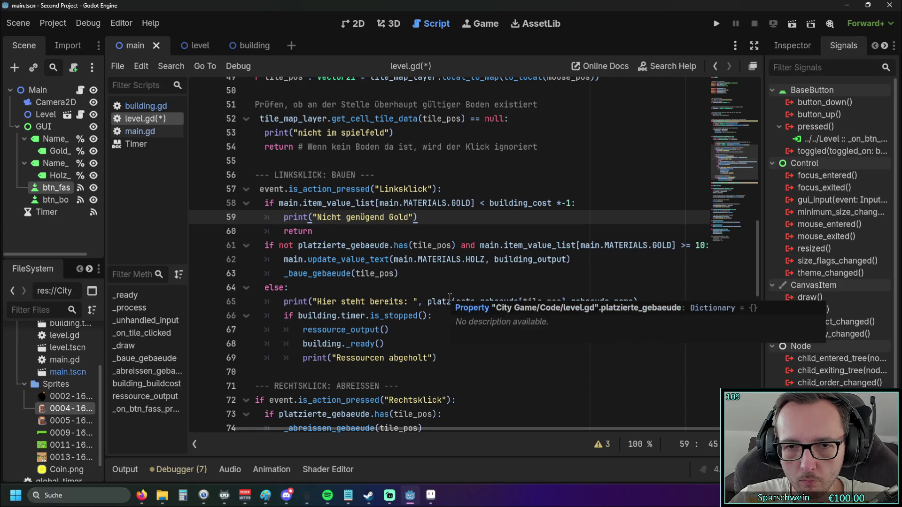
left_click(617, 277)
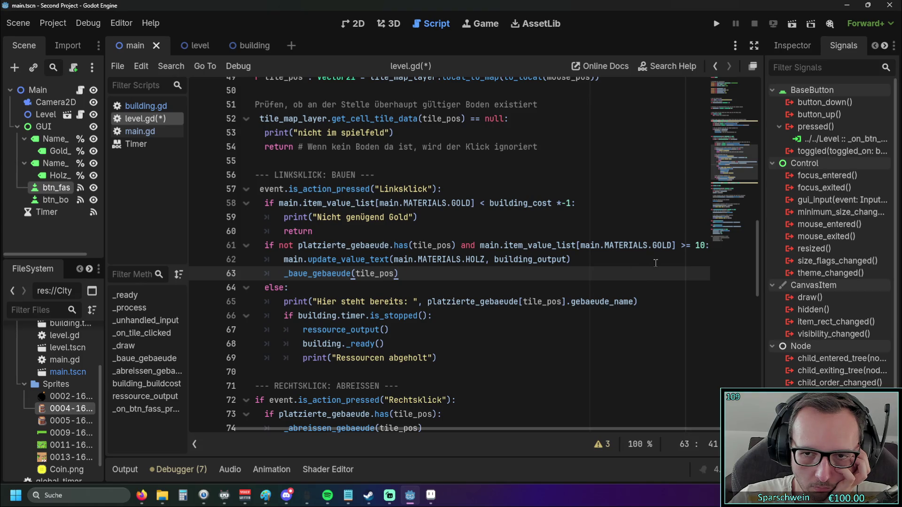
left_click_drag(489, 205, 549, 210)
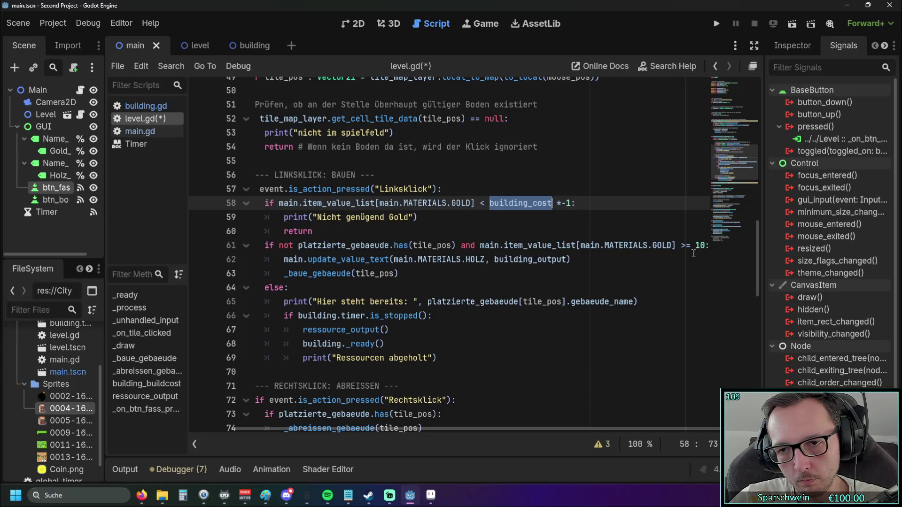
Step: Copy the *-1 multiplier from line 58 into the hardcoded gold check on line 61
double_click(702, 246)
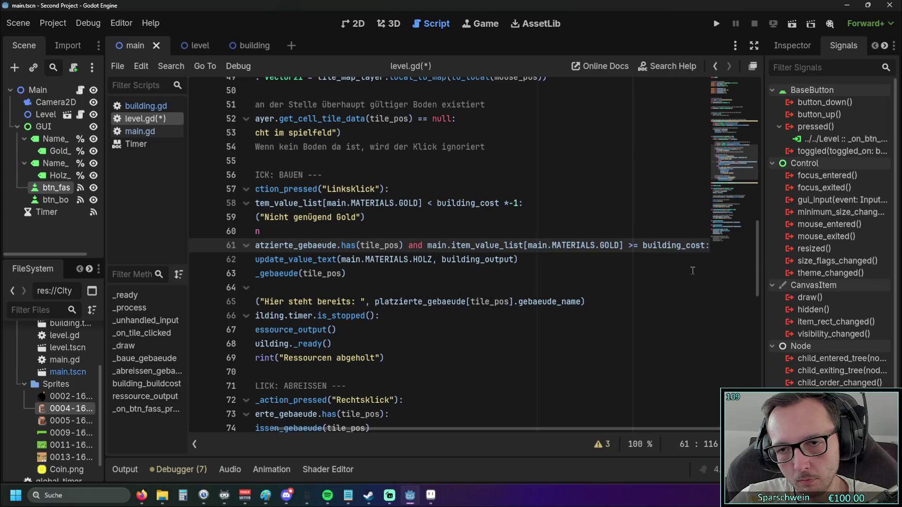
left_click_drag(499, 203, 515, 204)
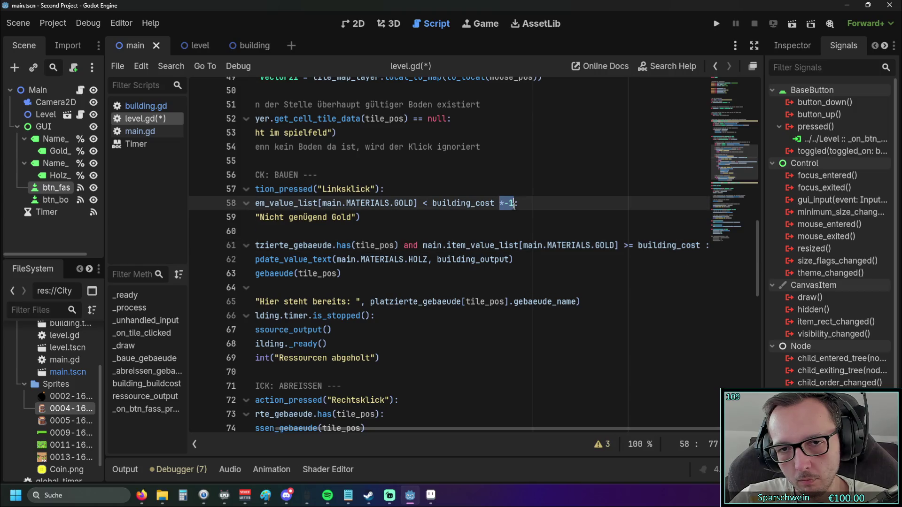
key("ctrl+c")
left_click(711, 249)
key("ctrl+v")
left_click(632, 297)
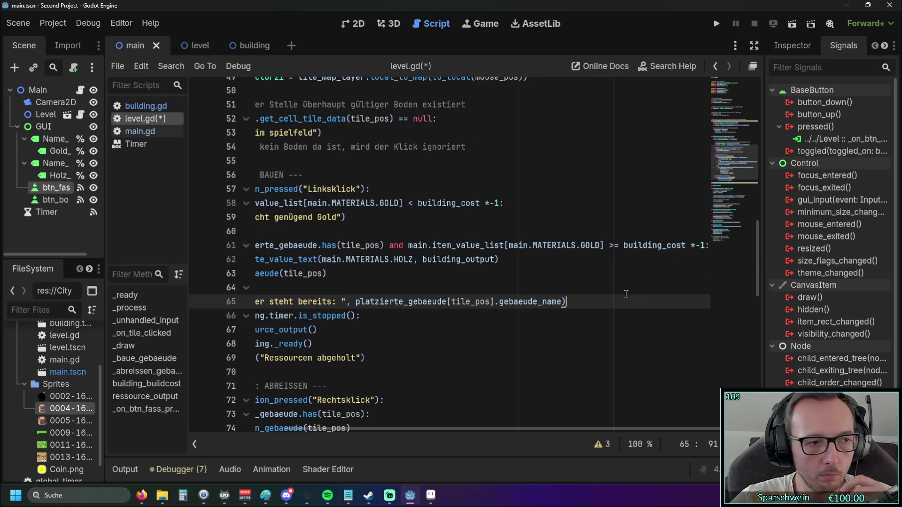
key("Up")
scroll(606, 283, "down", 4)
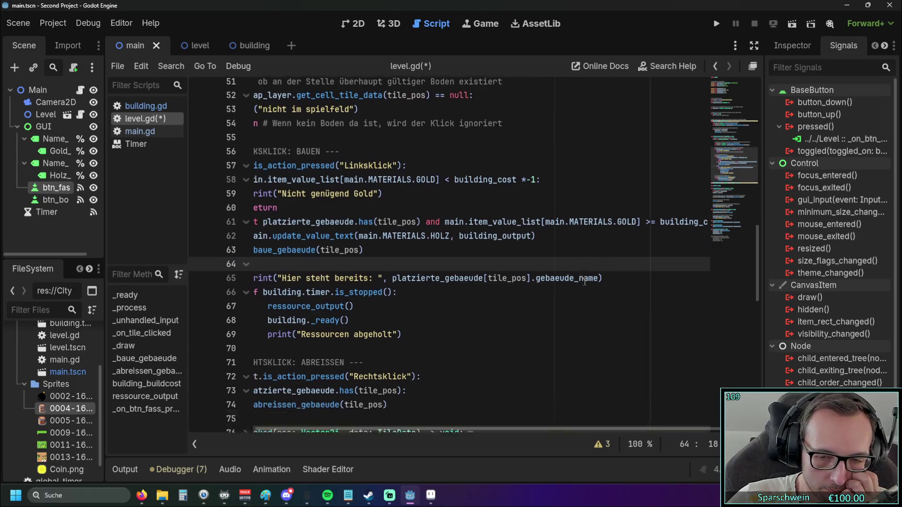
scroll(583, 283, "down", 10)
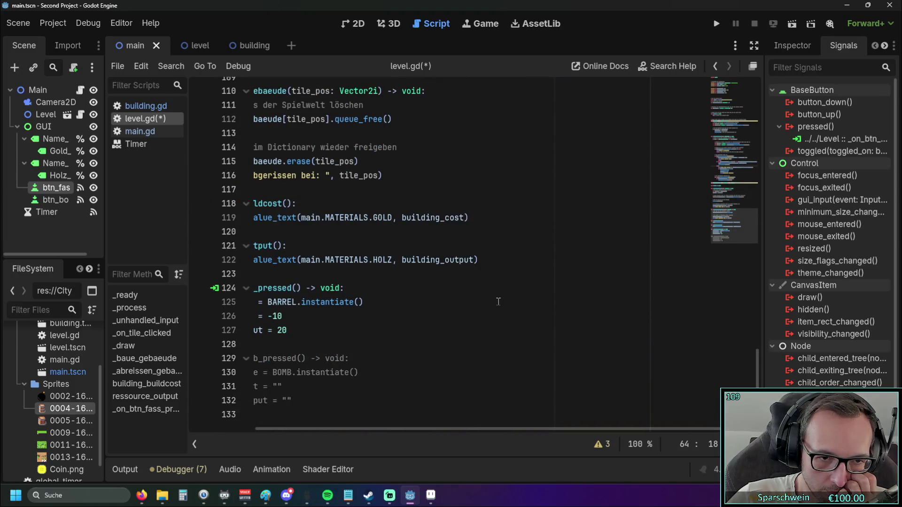
left_click_drag(382, 429, 314, 429)
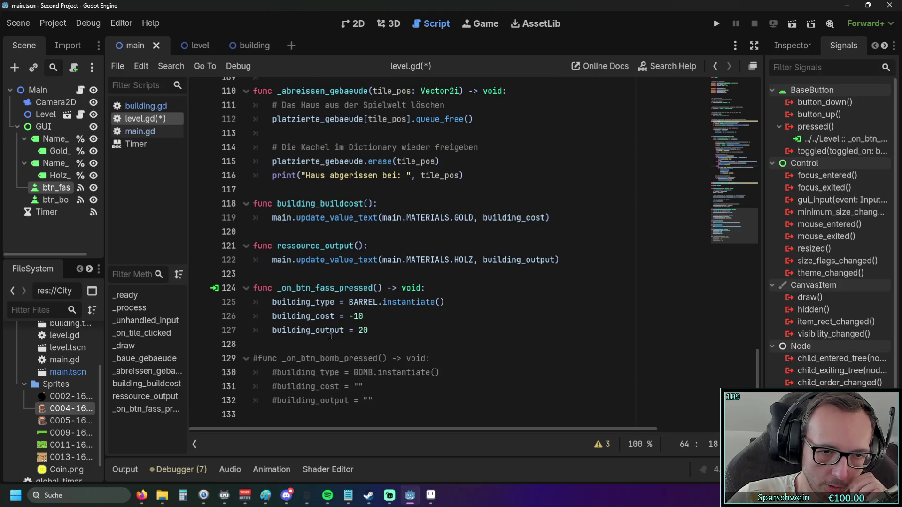
scroll(375, 329, "up", 12)
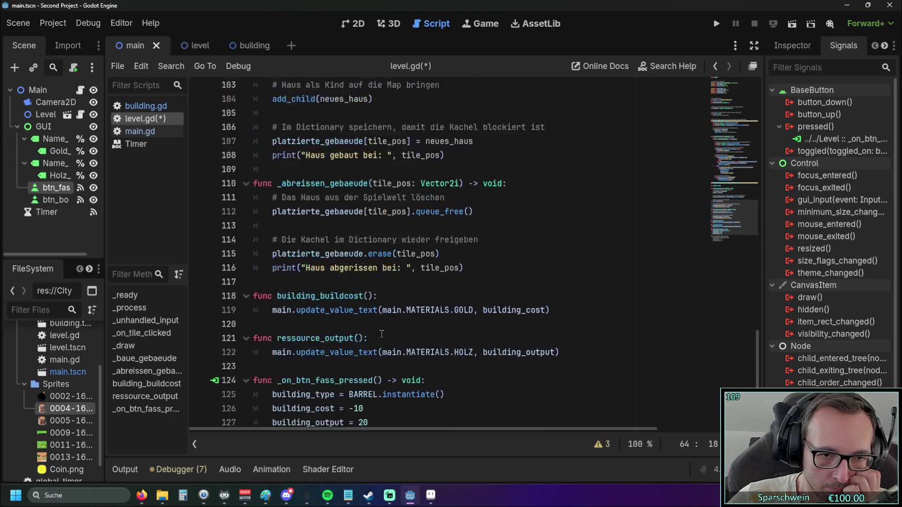
scroll(381, 328, "up", 10)
left_click_drag(430, 215, 238, 218)
key("BackSpace")
key("BackSpace")
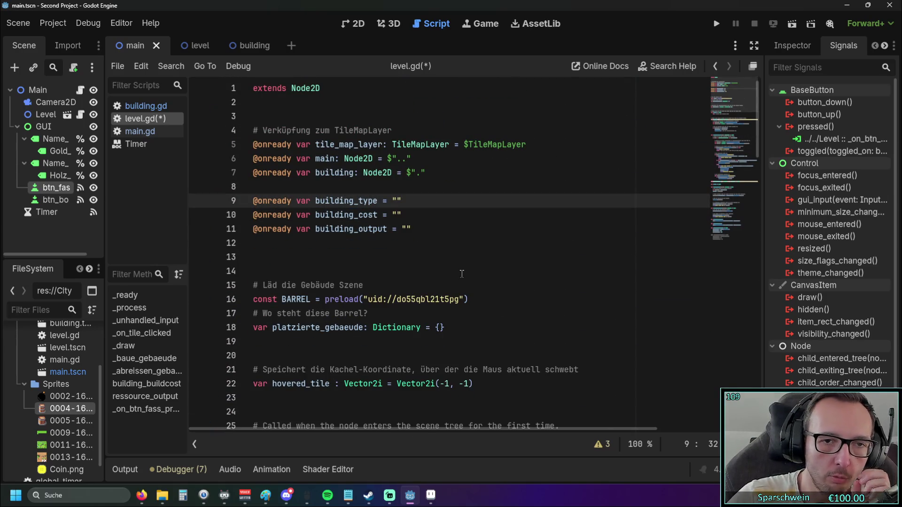
Step: Inspect building_output in the wood update call on line 62
scroll(462, 274, "down", 20)
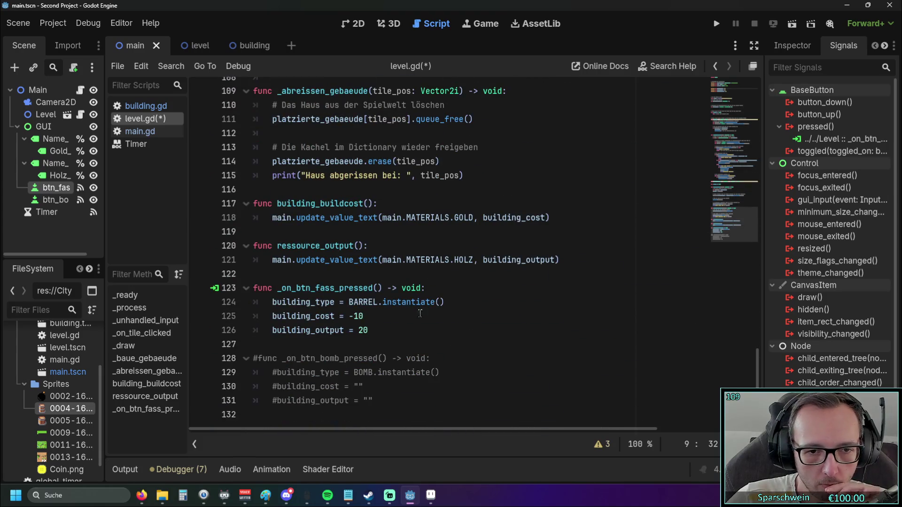
scroll(390, 332, "up", 12)
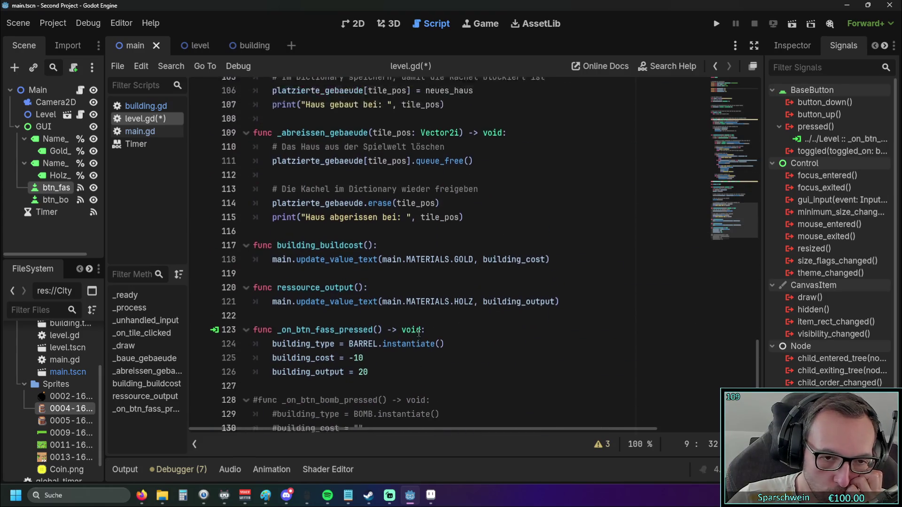
scroll(422, 329, "up", 2)
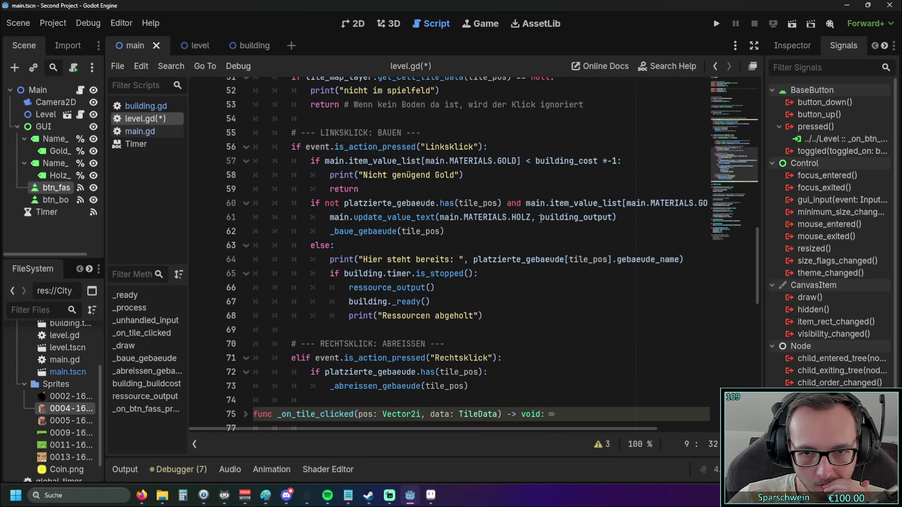
double_click(542, 217)
left_click(567, 235)
scroll(568, 236, "up", 1)
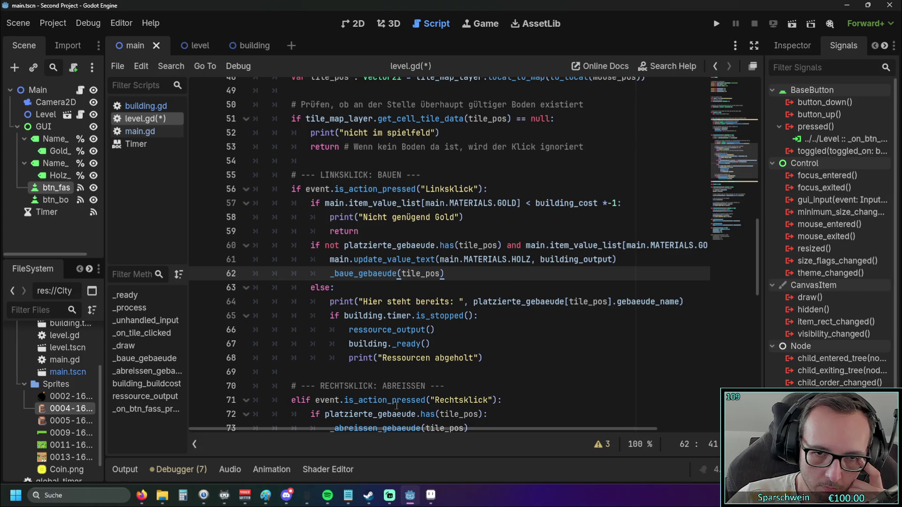
left_click_drag(392, 427, 418, 429)
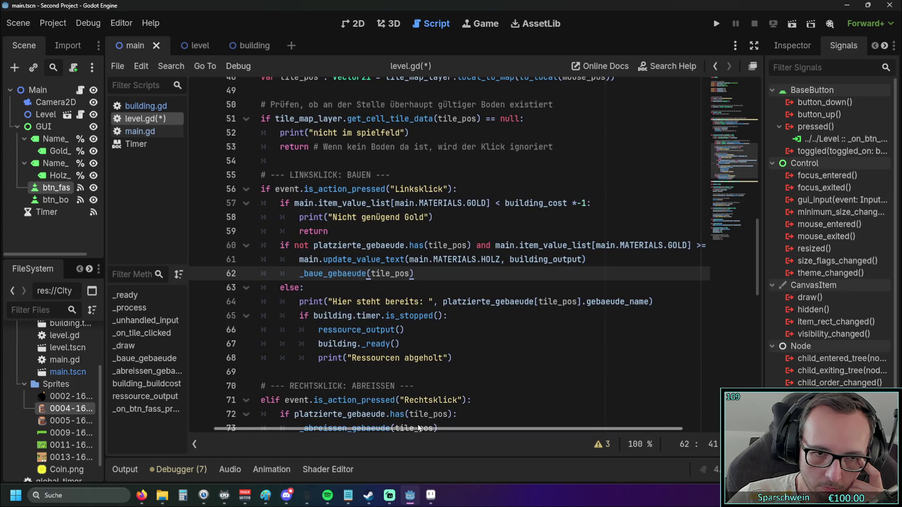
mouse_move(419, 427)
left_mouse_down()
mouse_move(555, 430)
mouse_move(385, 427)
left_mouse_up()
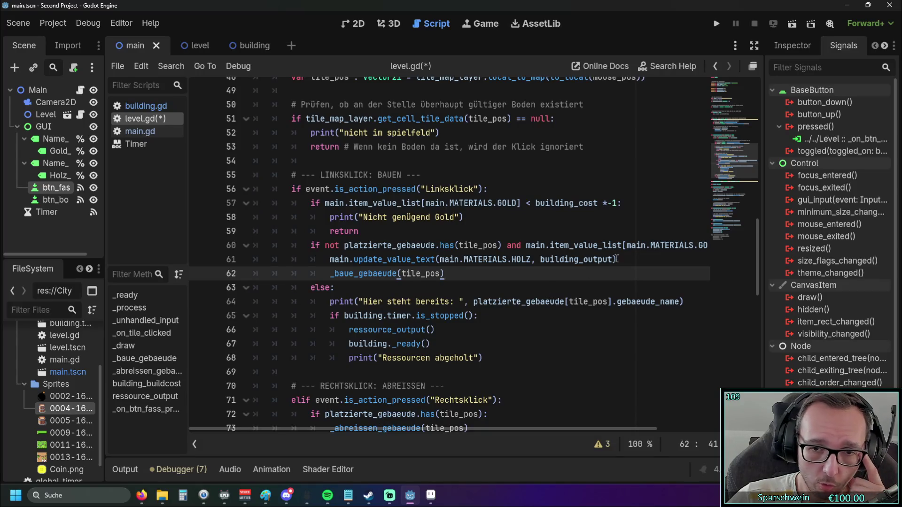
Step: Delete the wood update call on line 61 from the build branch
left_click_drag(616, 259, 257, 254)
left_click(493, 301)
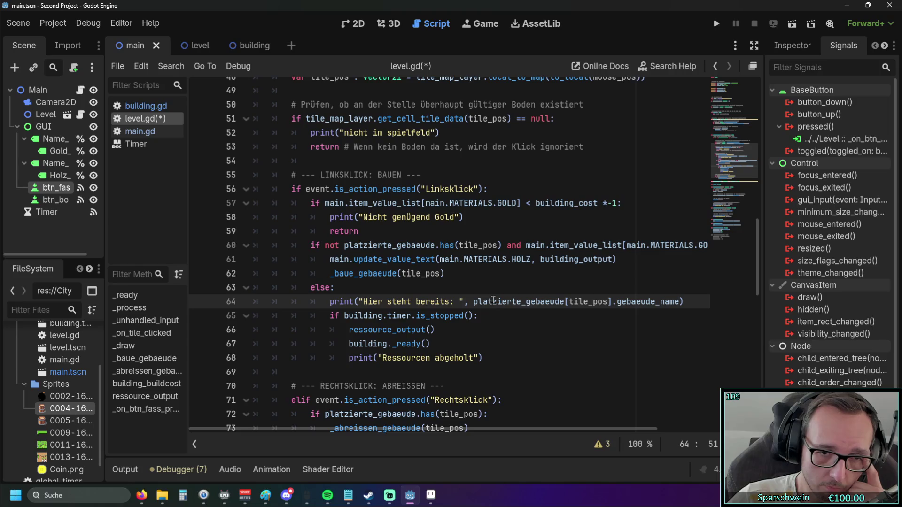
left_click_drag(617, 260, 253, 260)
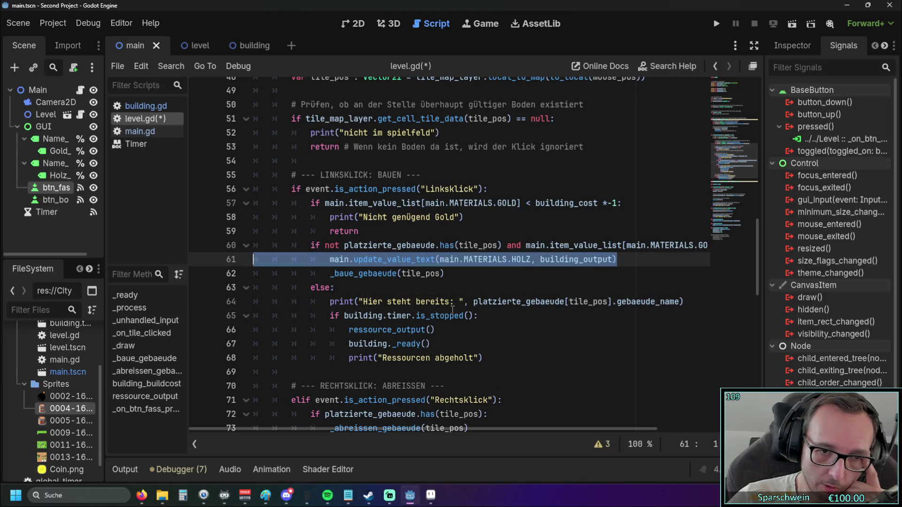
key("BackSpace")
key("BackSpace")
left_click(451, 330)
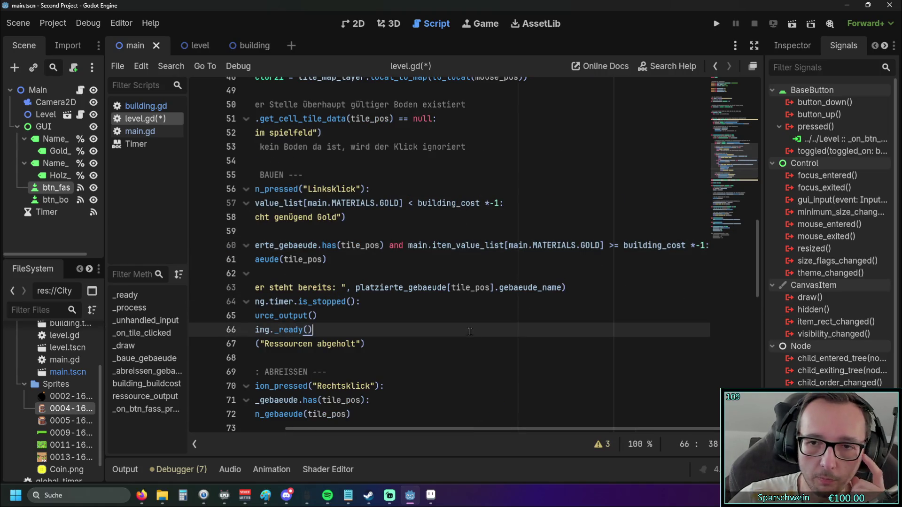
Step: Delete the building_buildcost and ressource_output helper functions
left_click_drag(457, 428, 253, 398)
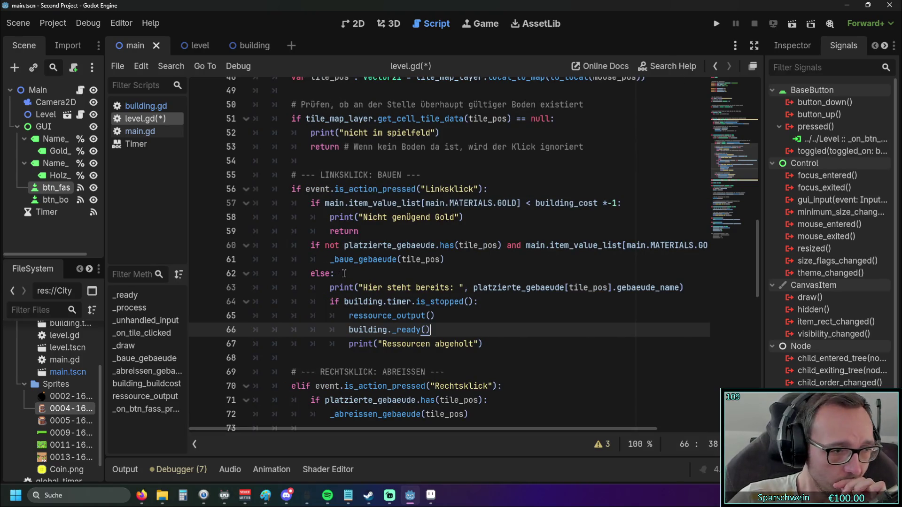
scroll(345, 273, "down", 20)
left_click_drag(351, 272, 267, 224)
key("BackSpace")
key("BackSpace")
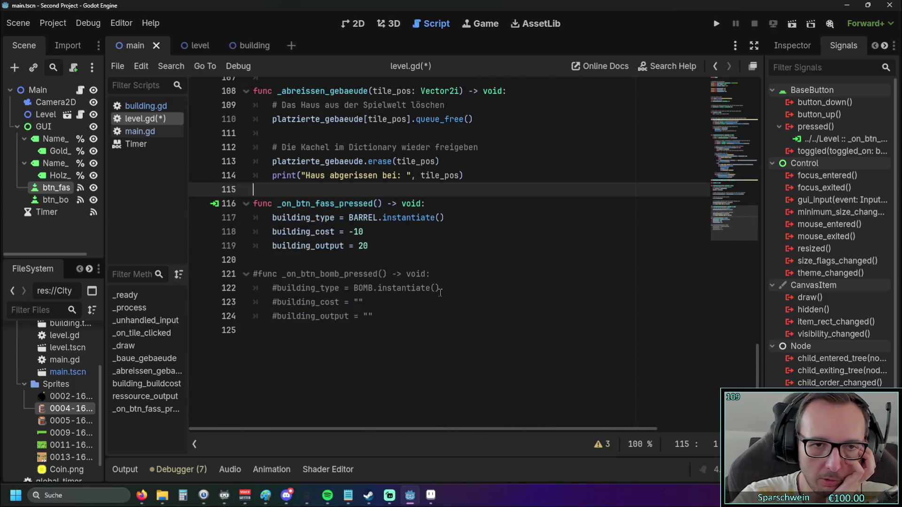
key("Down")
key("Down")
key("Down")
Step: Check the line causing the error, then undo the deletions to restore the code
scroll(399, 329, "up", 2)
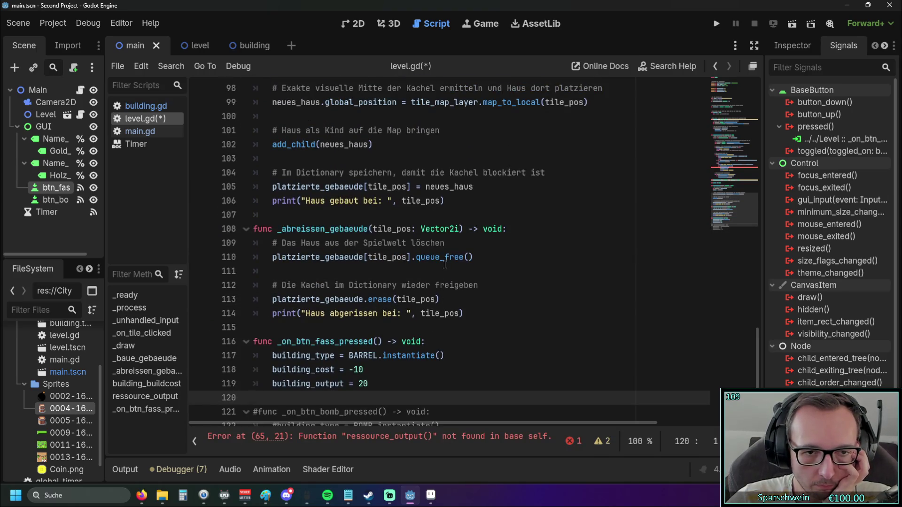
left_click(354, 437)
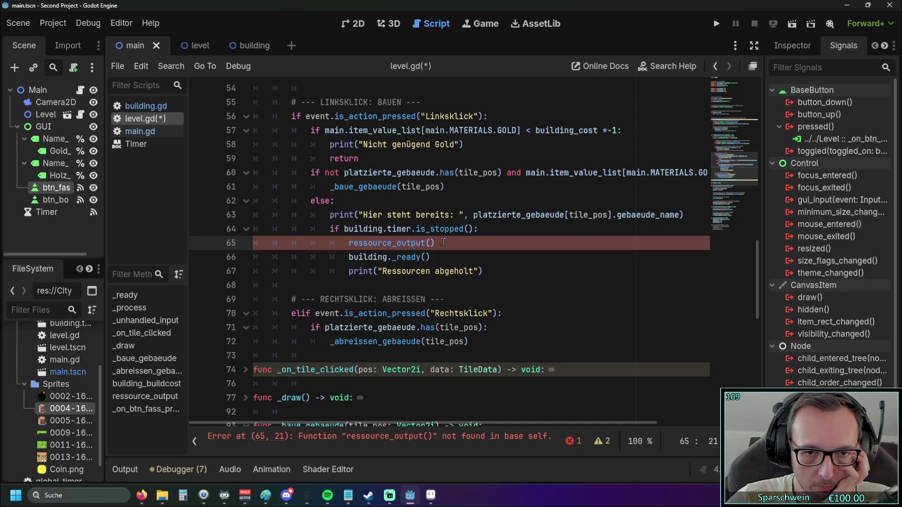
scroll(443, 242, "down", 15)
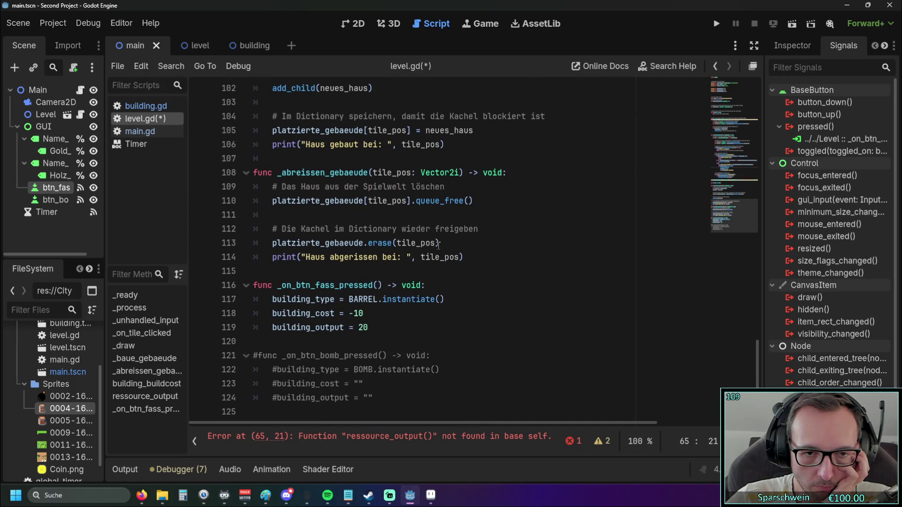
mouse_move(437, 252)
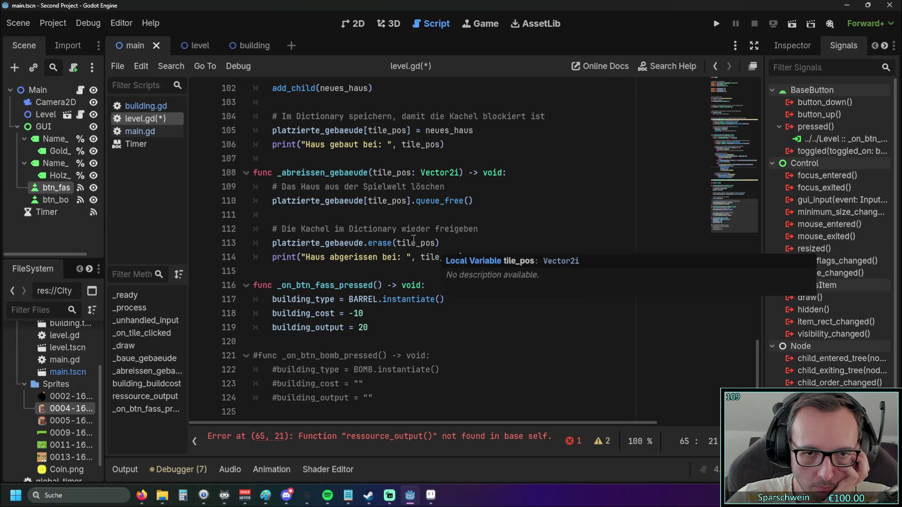
scroll(445, 246, "up", 17)
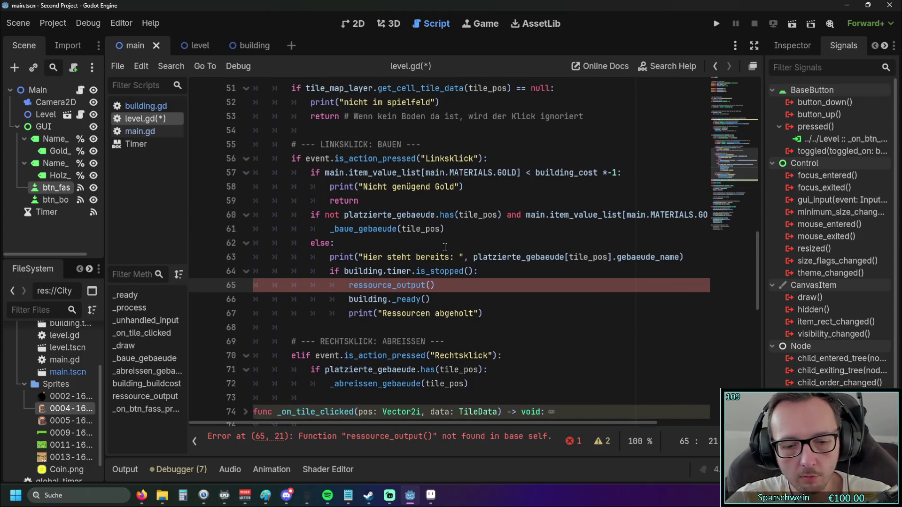
key("ctrl+z")
key("ctrl+z")
key("ctrl+z")
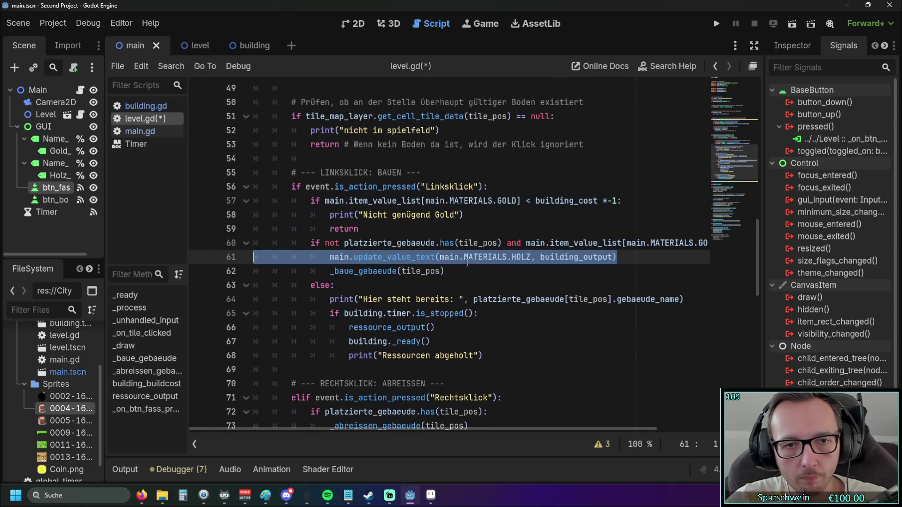
Step: Replace the ressource_output call on line 66 with the wood update call and fix its indentation
scroll(467, 262, "down", 1)
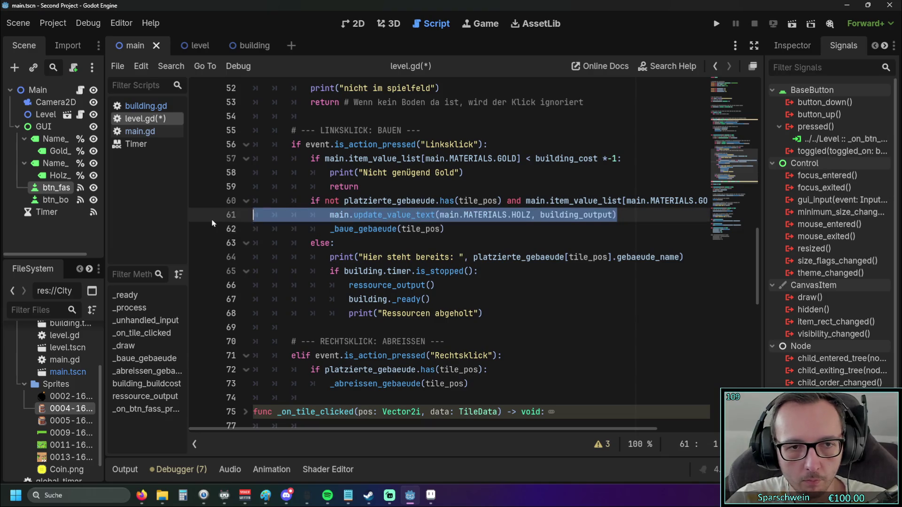
key("ctrl+x")
left_click_drag(436, 285, 292, 285)
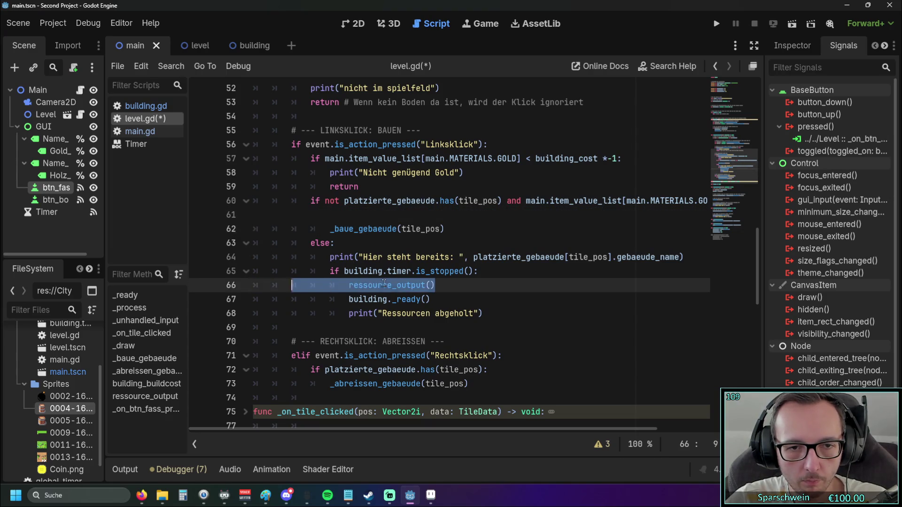
key("ctrl+v")
key("shift+Tab")
key("shift+Tab")
key("shift+Tab")
left_click(452, 313)
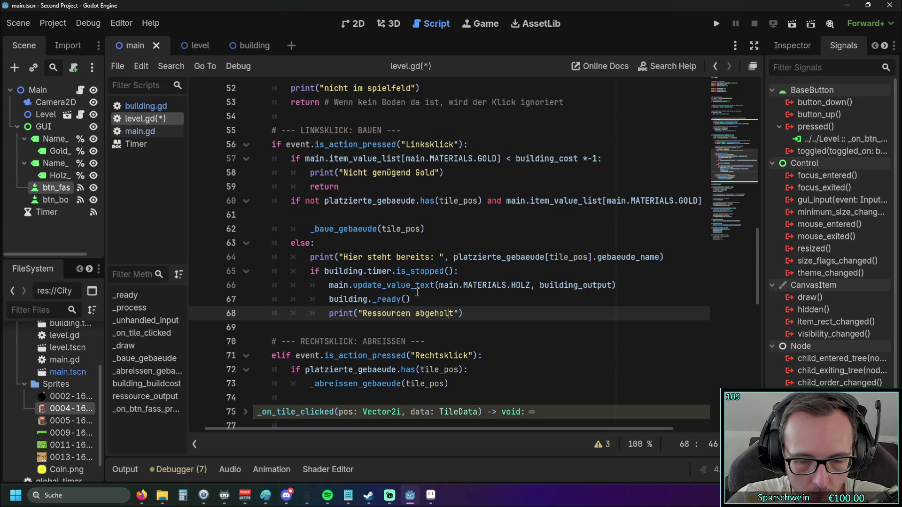
Step: Replace BARREL.instantiate() on line 124 with a preload of the barrel image
scroll(398, 267, "down", 15)
scroll(399, 268, "down", 4)
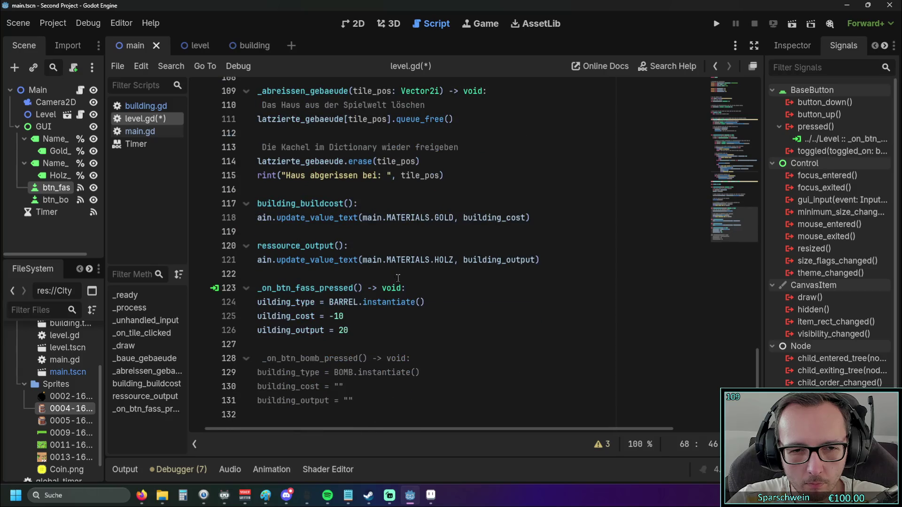
scroll(371, 428, "left", 2)
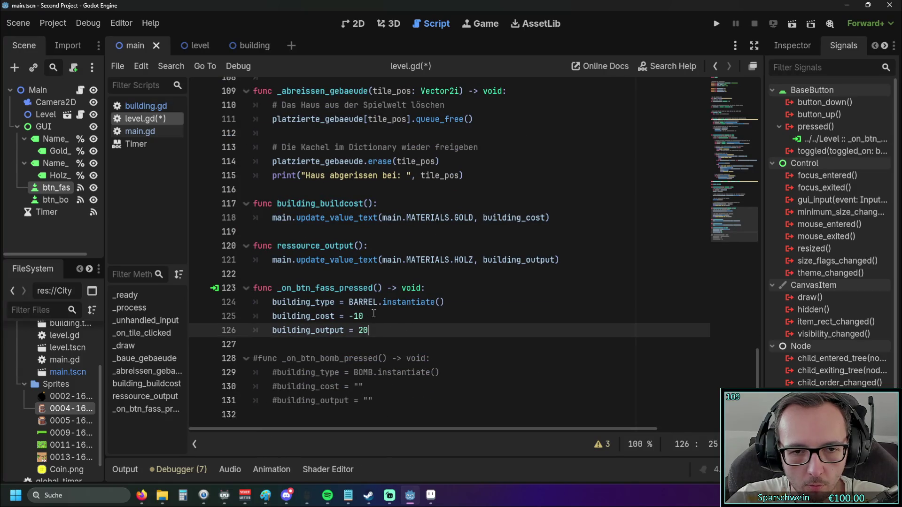
left_click_drag(350, 302, 465, 303)
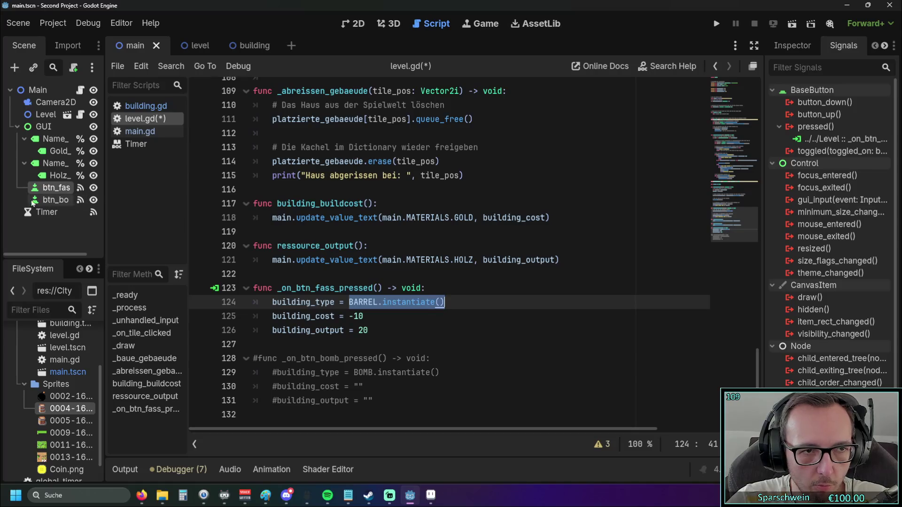
mouse_move(61, 413)
mouse_move(61, 413)
left_mouse_down()
mouse_move(334, 348)
mouse_move(399, 303)
mouse_move(447, 306)
left_mouse_up()
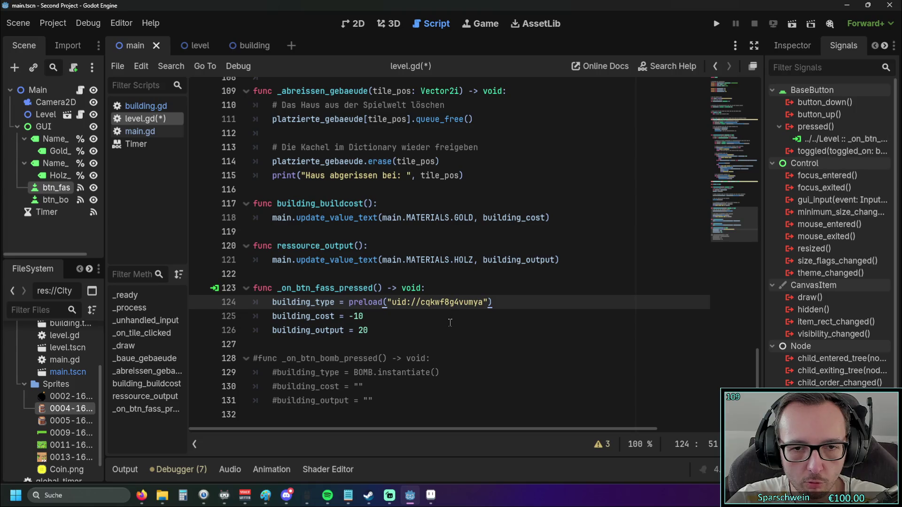
left_click(409, 327)
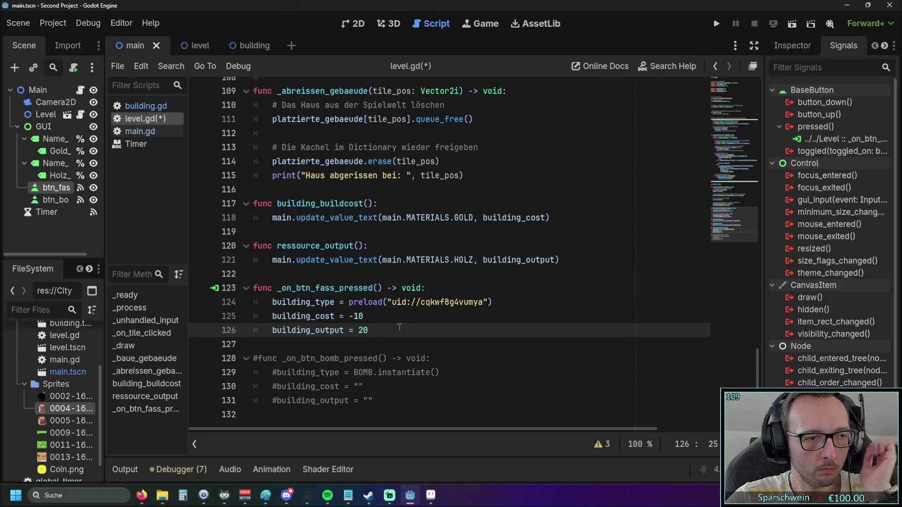
Step: Tidy lines 123–127 of the barrel code, then save and run the project with F5
left_click(362, 316)
left_click_drag(376, 330, 269, 304)
left_click(369, 331)
left_click_drag(369, 332, 253, 288)
left_click(438, 339)
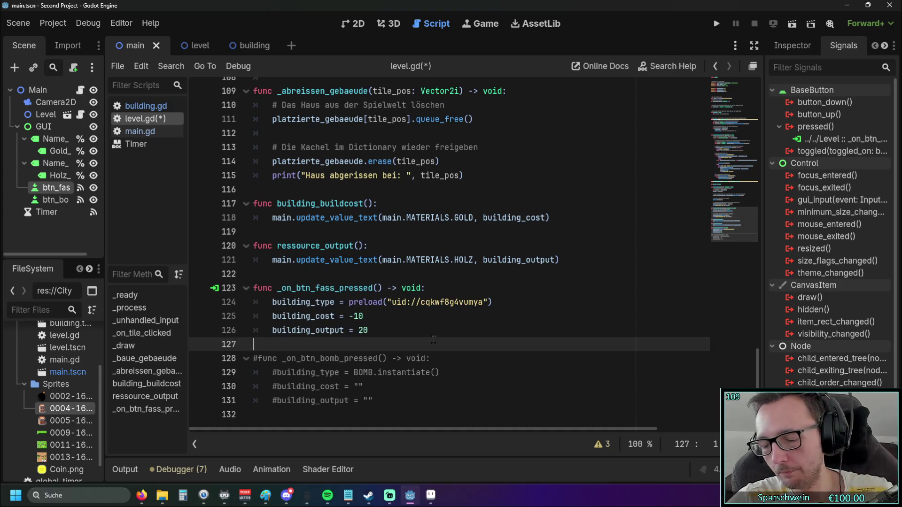
scroll(423, 301, "up", 1)
scroll(423, 300, "down", 1)
left_click(446, 288)
left_click(475, 316)
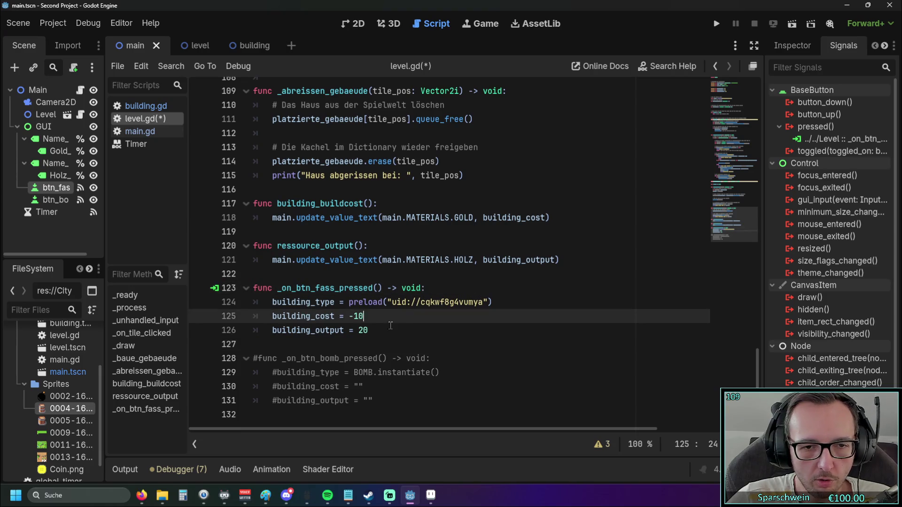
left_click(373, 330)
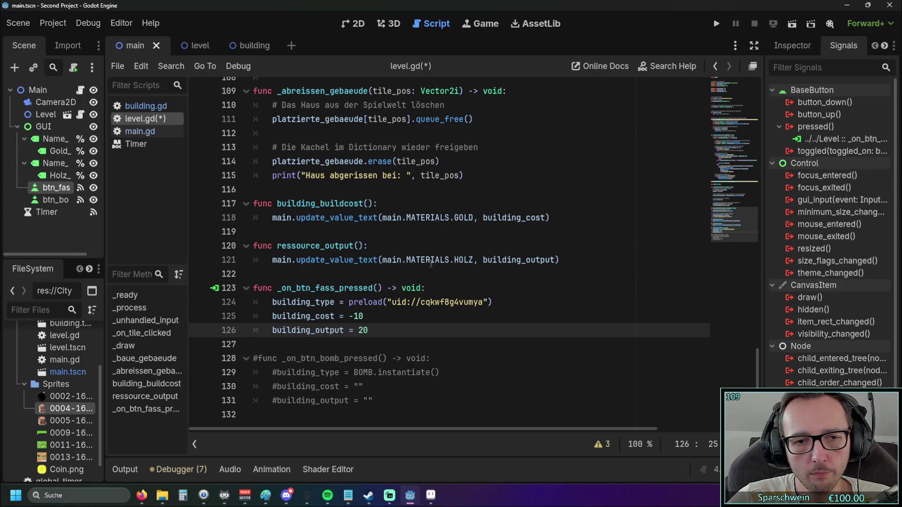
mouse_move(399, 260)
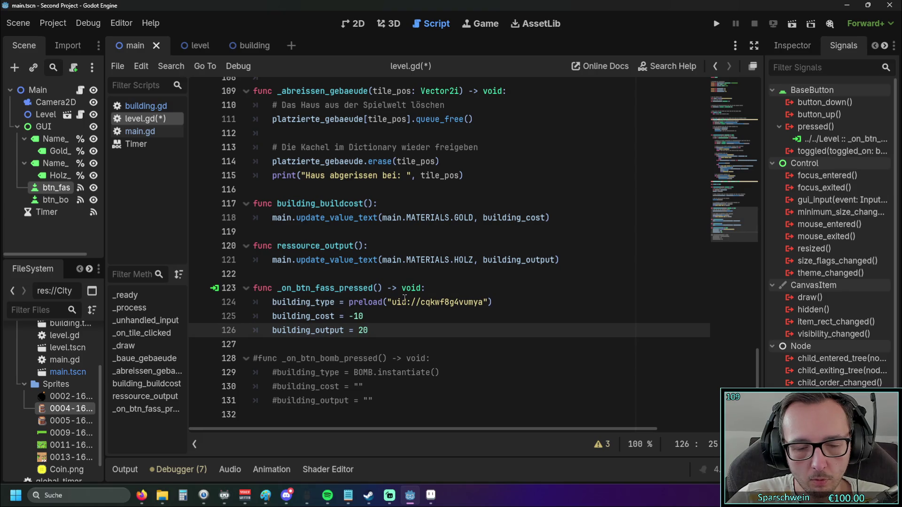
mouse_move(404, 299)
scroll(404, 299, "up", 2)
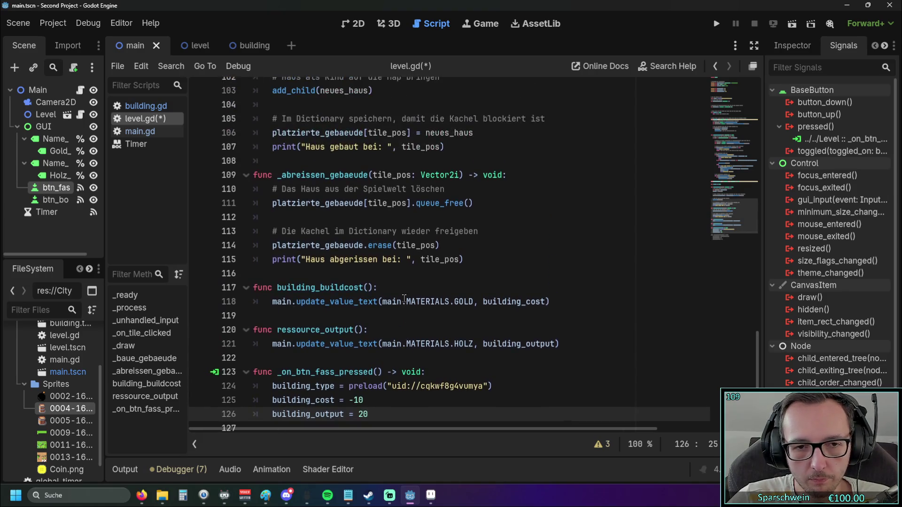
key("F5")
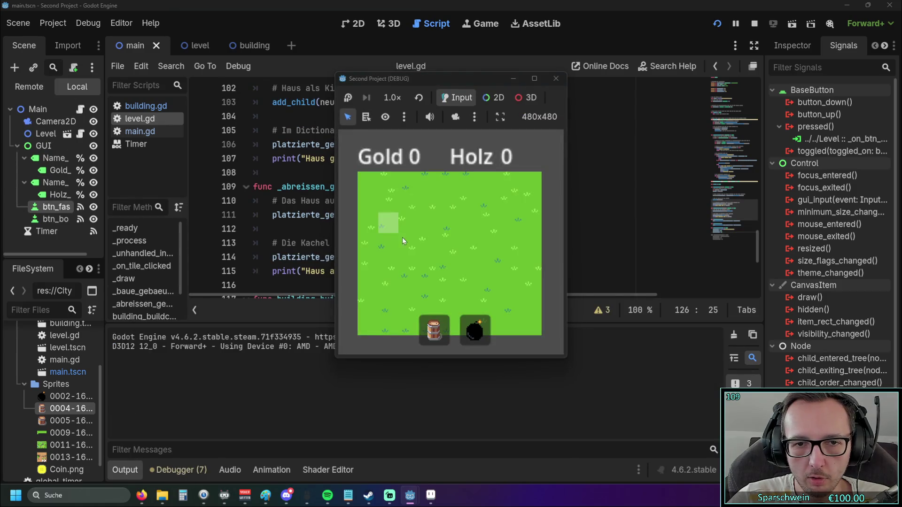
Step: Test building placement on a map tile, close the Timer docs, and jump to failing line 57
left_click(425, 247)
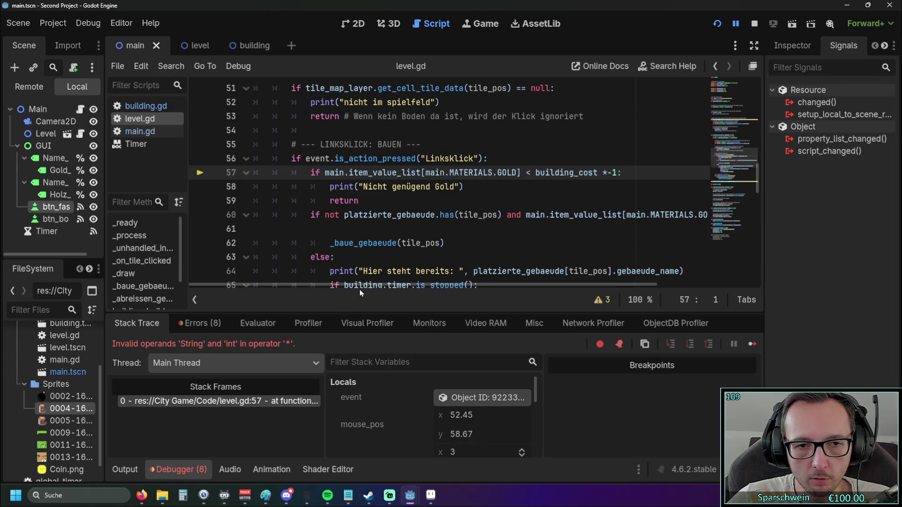
mouse_move(380, 285)
left_mouse_down()
mouse_move(445, 284)
mouse_move(285, 285)
left_mouse_up()
left_click(139, 145)
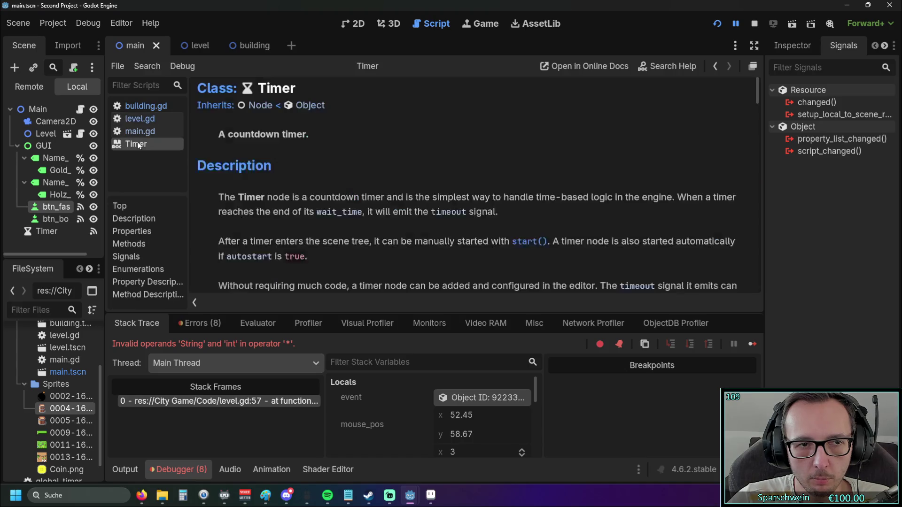
left_click(139, 119)
left_click(137, 144)
right_click(137, 144)
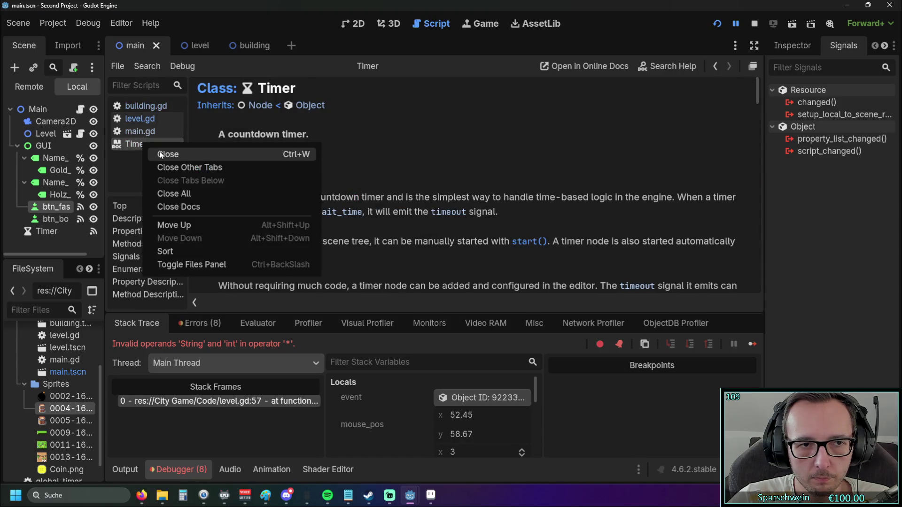
left_click(150, 153)
left_click(138, 132)
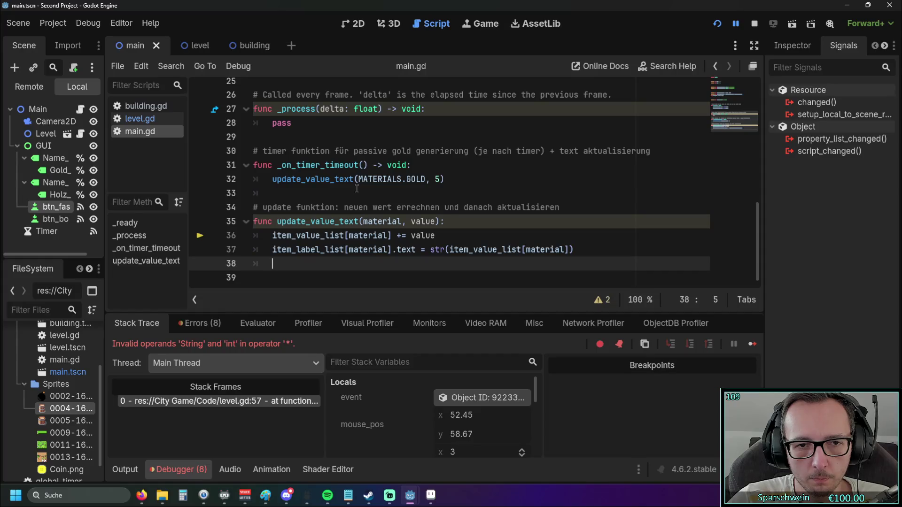
left_click(205, 403)
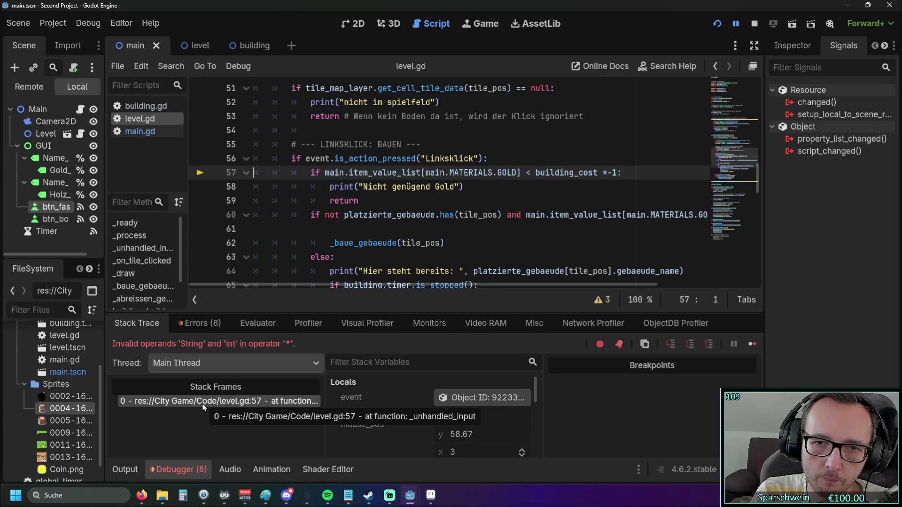
Step: Replace the "" defaults of building_cost and building_output on lines 10–11 with 0, then rerun the game
scroll(387, 230, "up", 14)
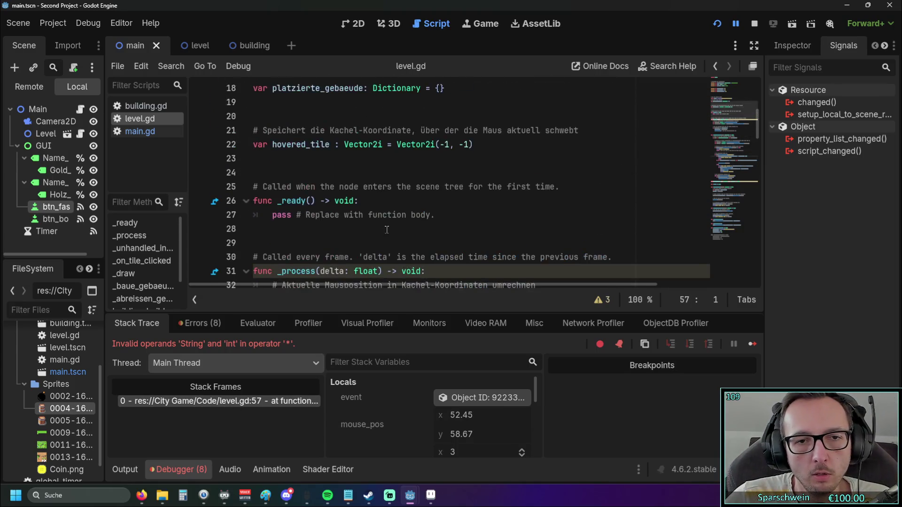
scroll(386, 229, "up", 2)
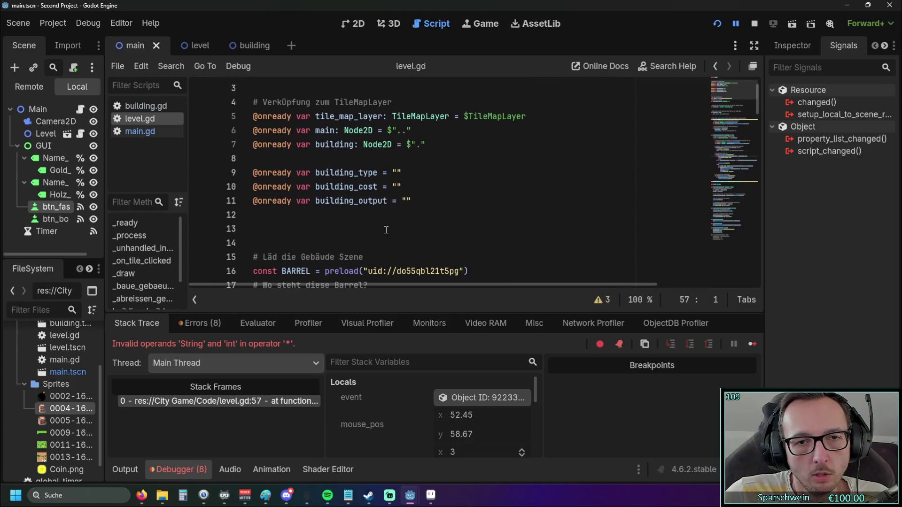
left_click(397, 187)
key("BackSpace")
type("0")
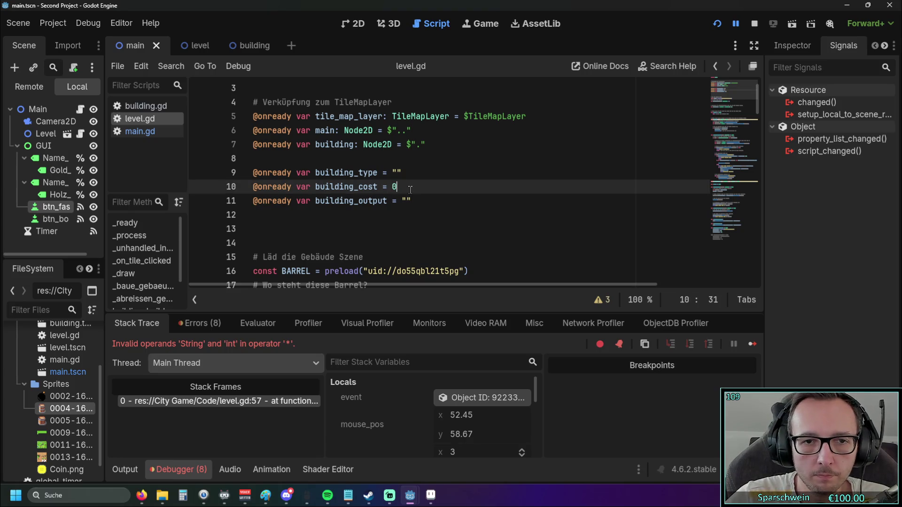
double_click(405, 201)
type("0")
left_click(436, 244)
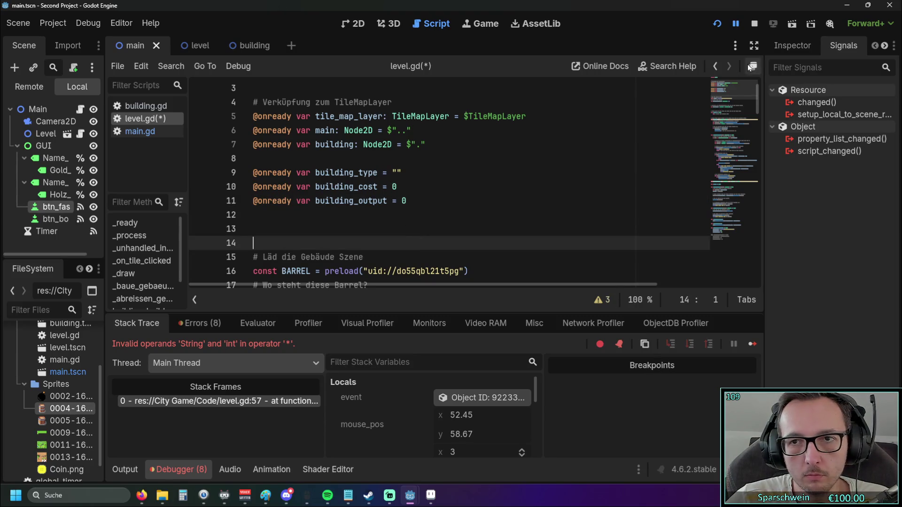
left_click(717, 23)
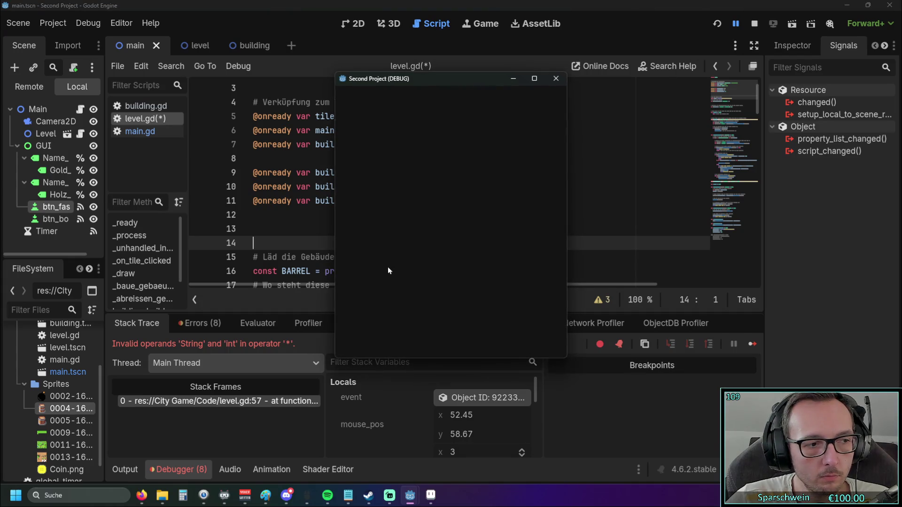
Step: Test-place a building, then delete the building = neues_haus line and rerun the game to test again
left_click(442, 247)
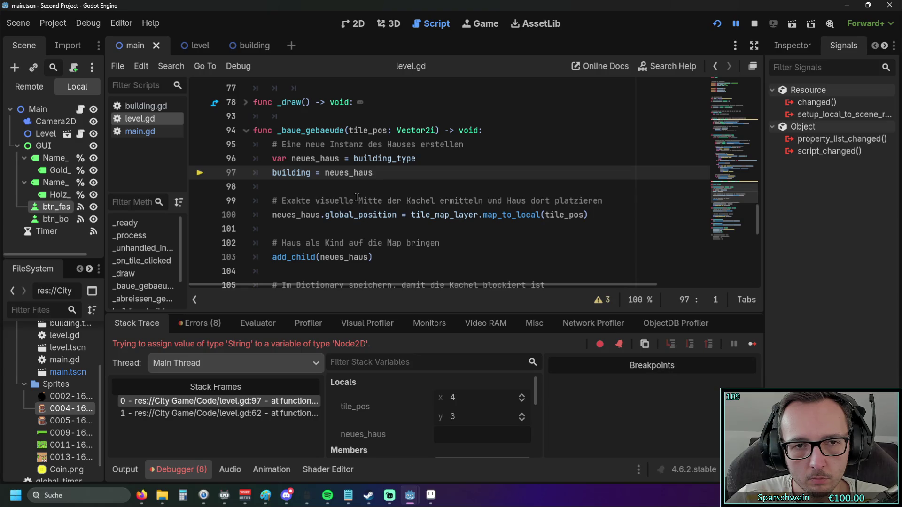
left_click_drag(374, 173, 220, 172)
key("BackSpace")
key("BackSpace")
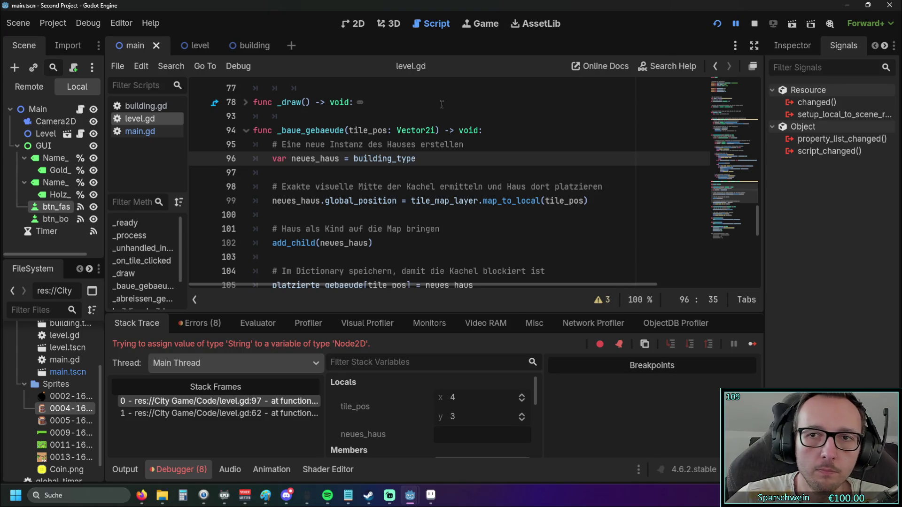
left_click(717, 28)
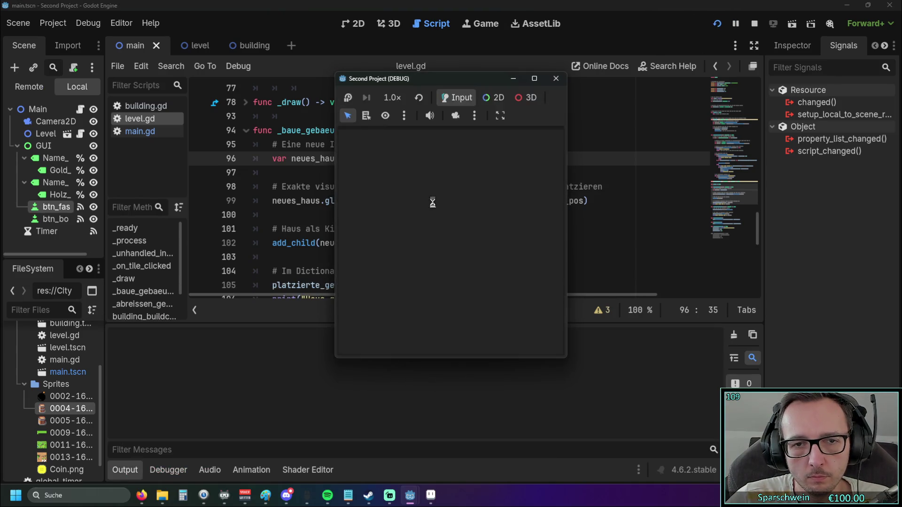
left_click(419, 210)
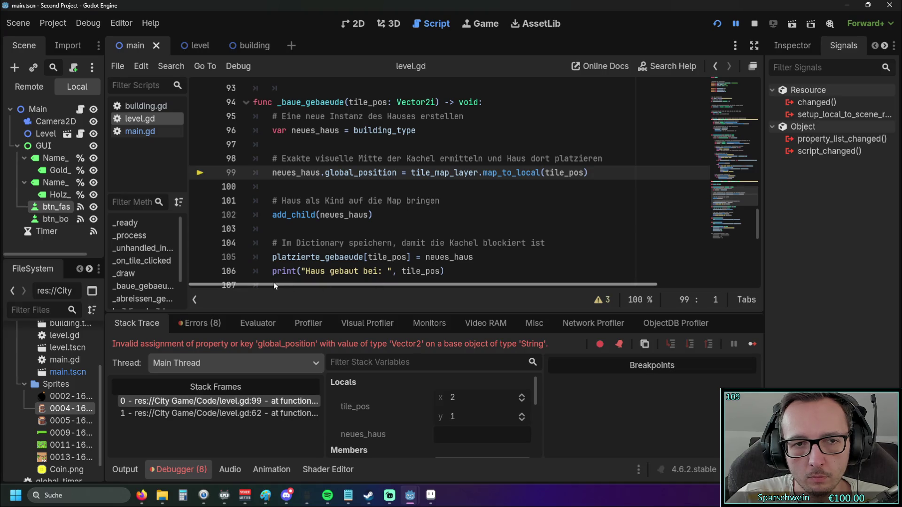
Step: Restore the building = neues_haus line, relaunch, and place a barrel, hitting the line 97 type error
key("ctrl+z")
left_click(376, 213)
scroll(376, 212, "up", 15)
left_click(717, 24)
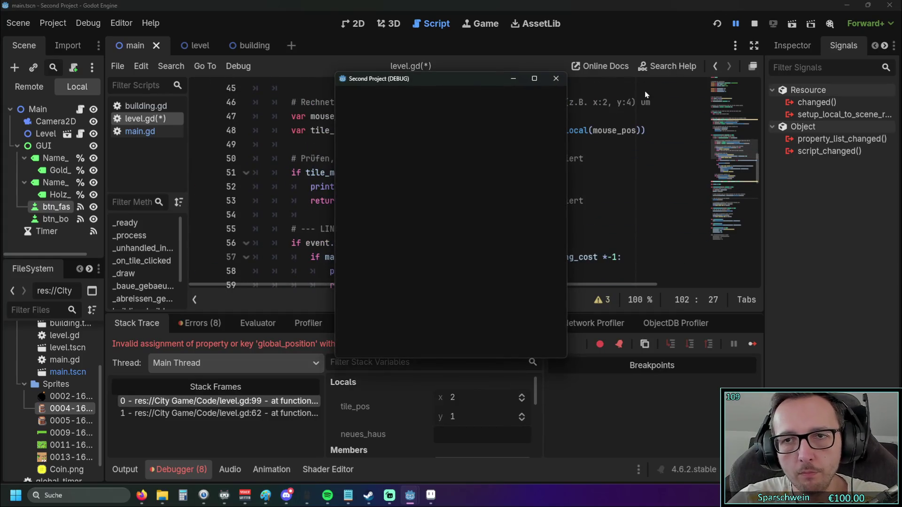
left_click(432, 328)
left_click(396, 209)
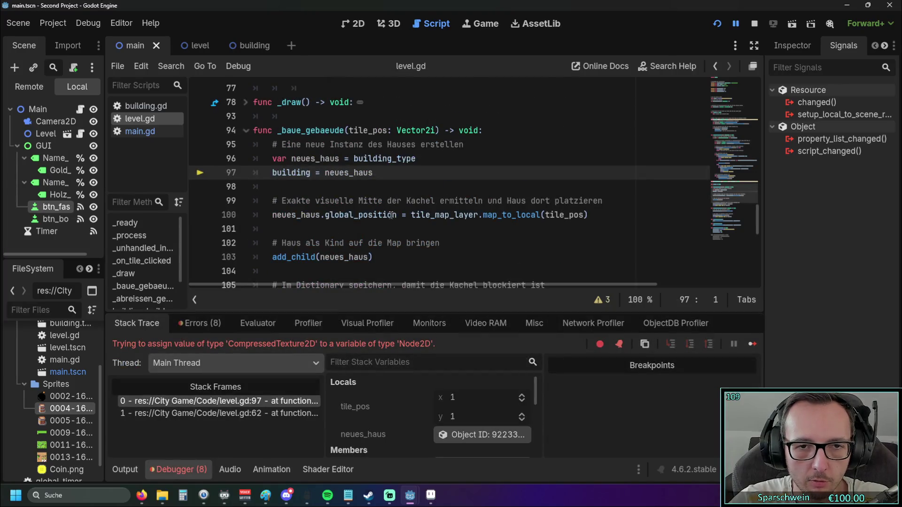
scroll(381, 229, "up", 2)
scroll(380, 230, "down", 6)
scroll(380, 232, "down", 4)
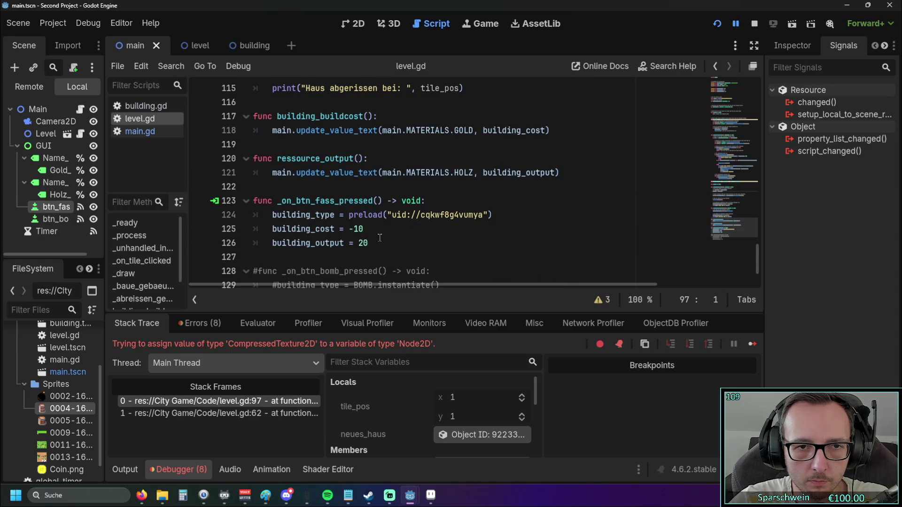
Step: Delete the building_buildcost and ressource_output functions (lines 117–122) from level.gd
scroll(379, 238, "down", 1)
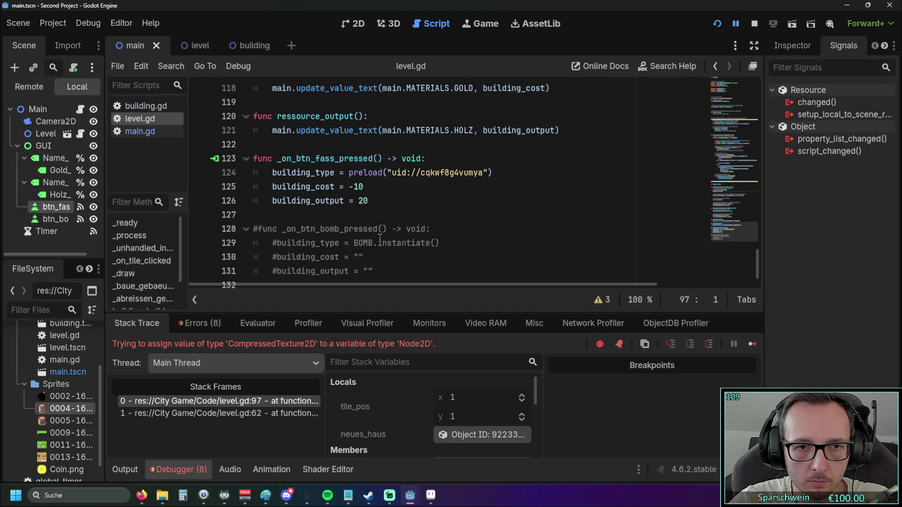
scroll(379, 238, "up", 1)
left_click_drag(337, 188, 224, 116)
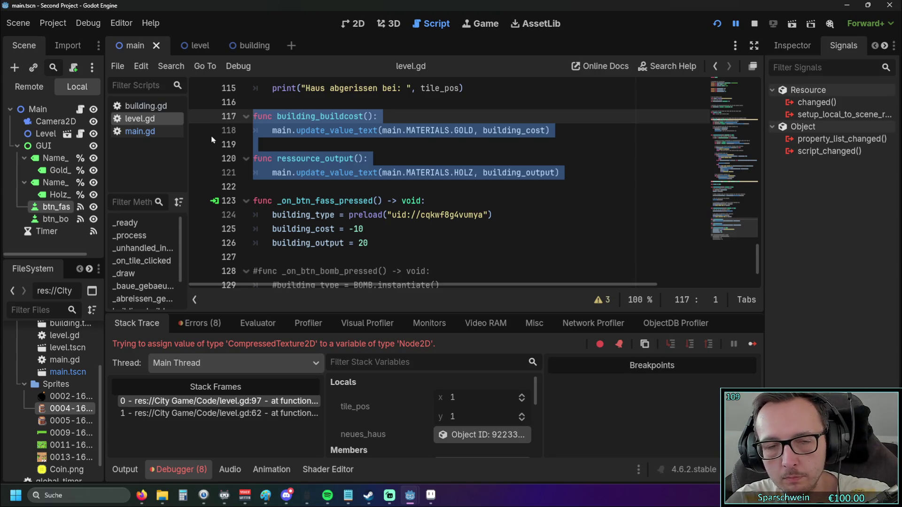
key("Delete")
left_click(415, 200)
scroll(459, 208, "up", 2)
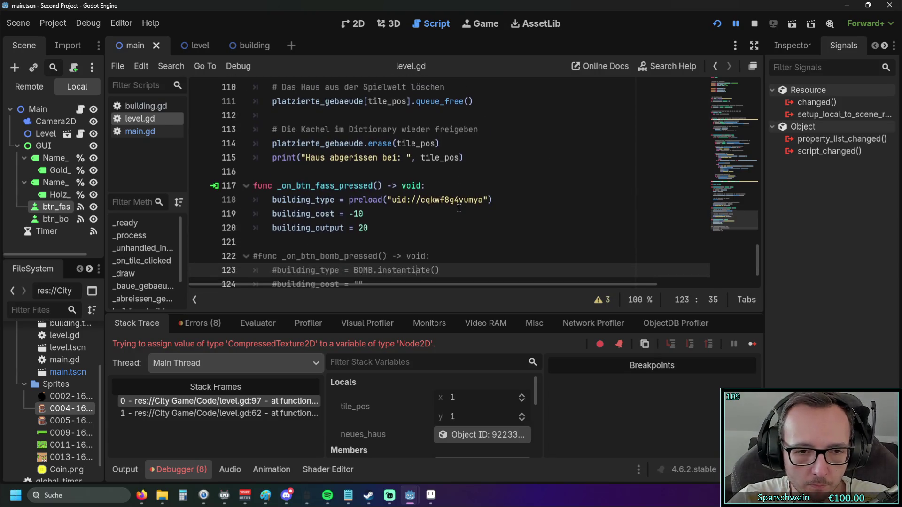
left_click(399, 229)
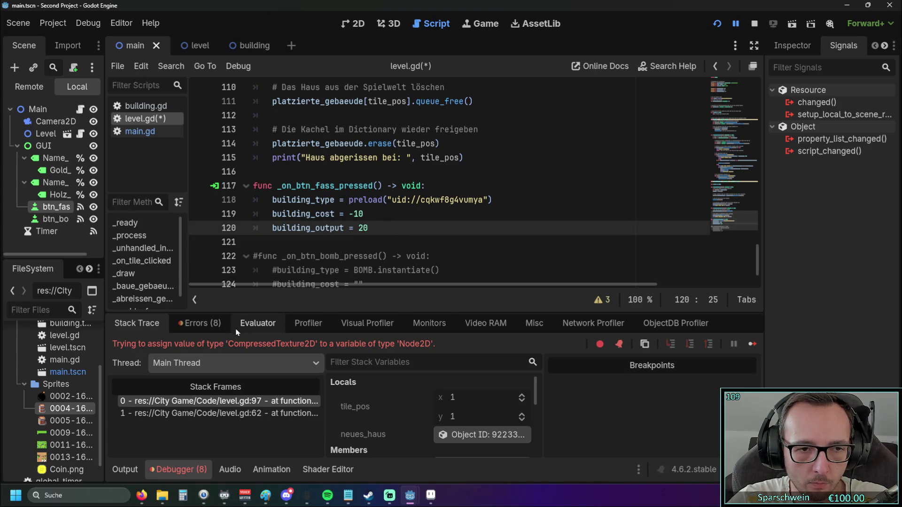
Step: Open the debugger's Errors tab and look through the listed errors and warnings
left_click(200, 323)
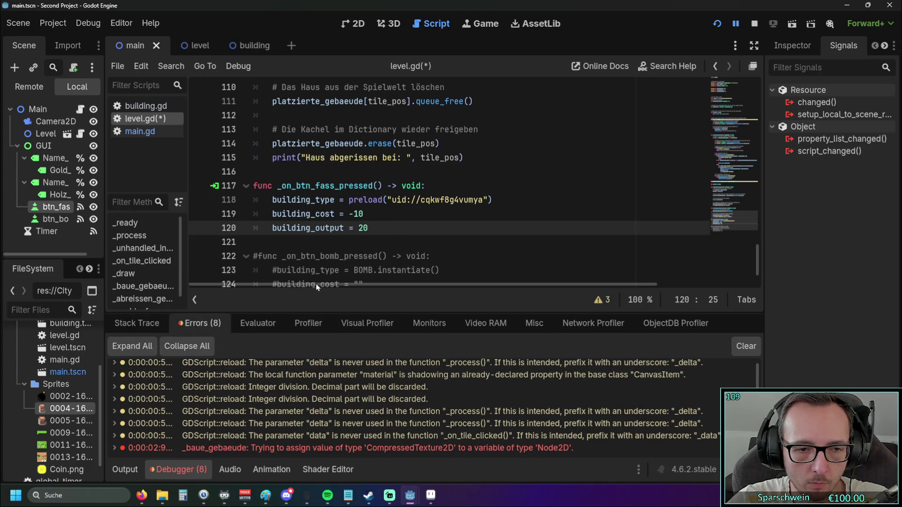
scroll(392, 218, "up", 1)
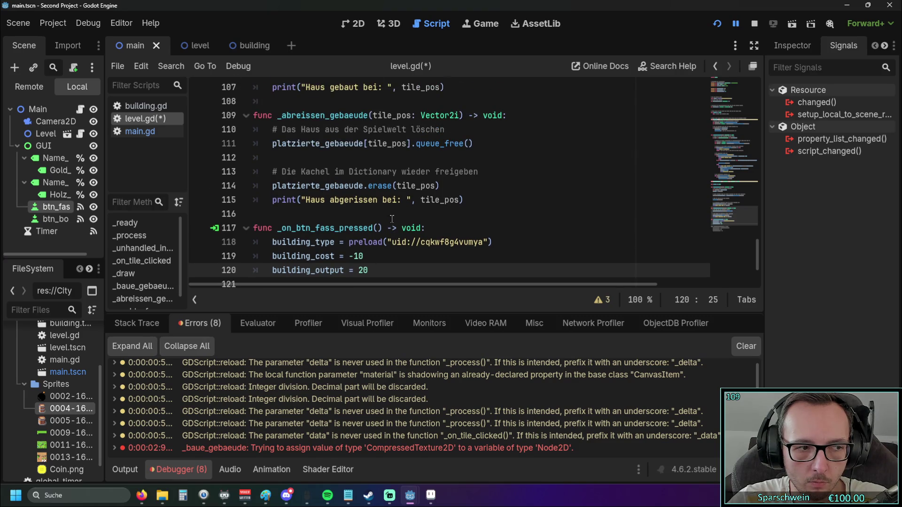
scroll(429, 207, "up", 1)
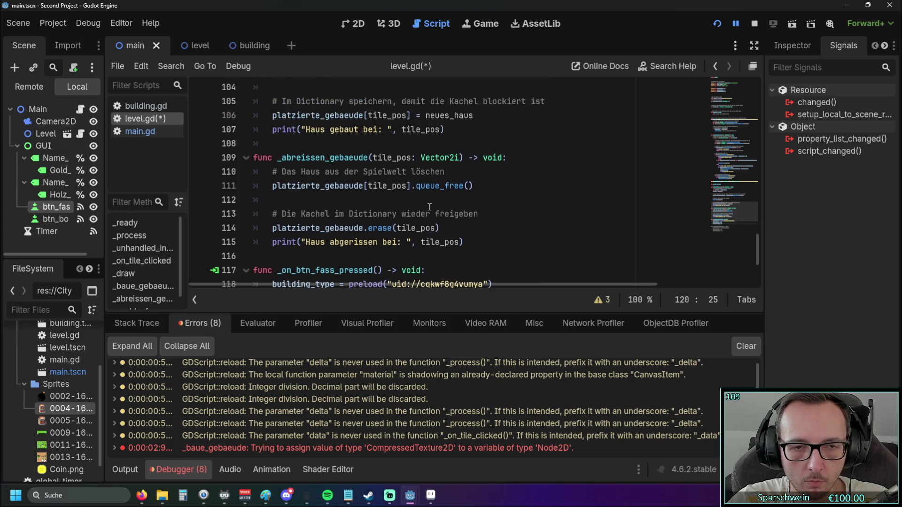
scroll(430, 207, "up", 5)
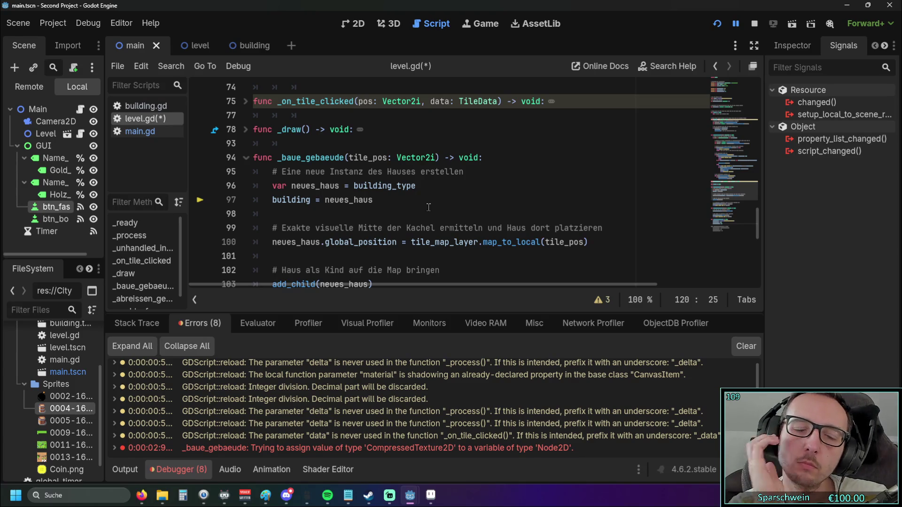
scroll(409, 175, "down", 5)
scroll(409, 176, "down", 3)
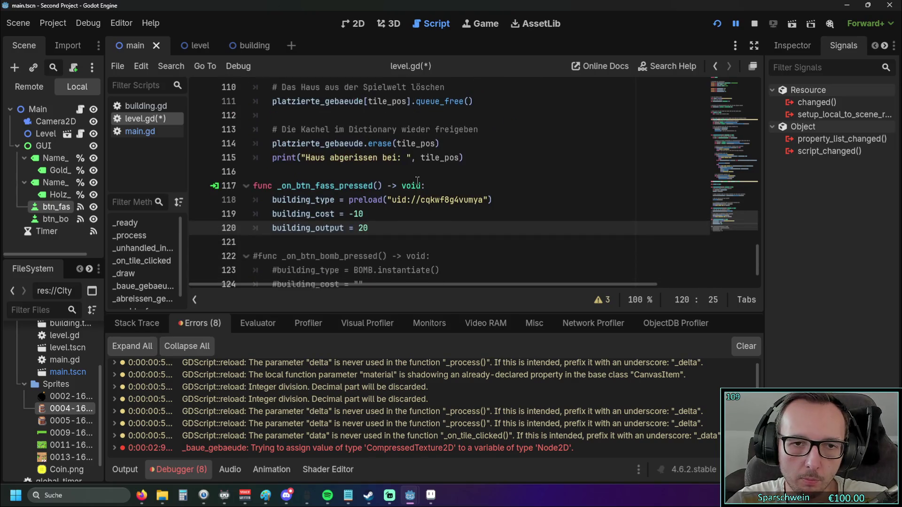
scroll(416, 184, "up", 2)
mouse_move(417, 247)
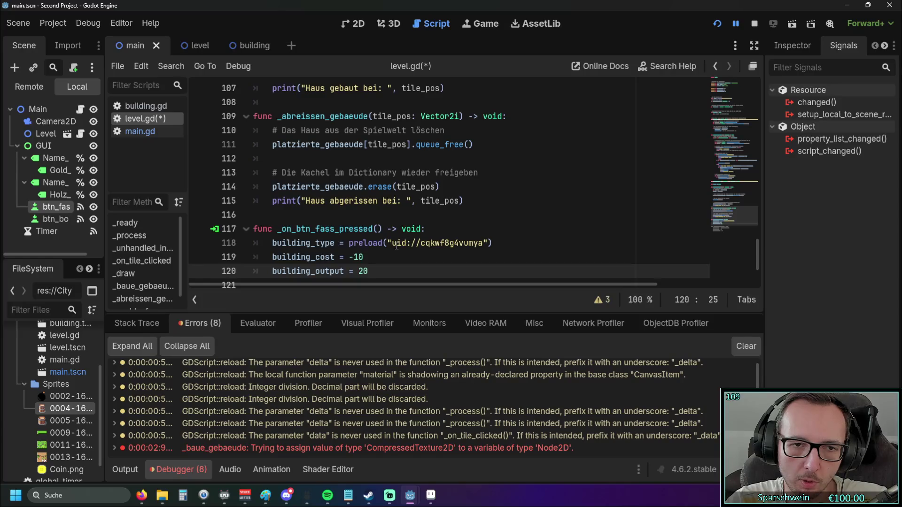
scroll(395, 246, "up", 8)
scroll(395, 244, "down", 10)
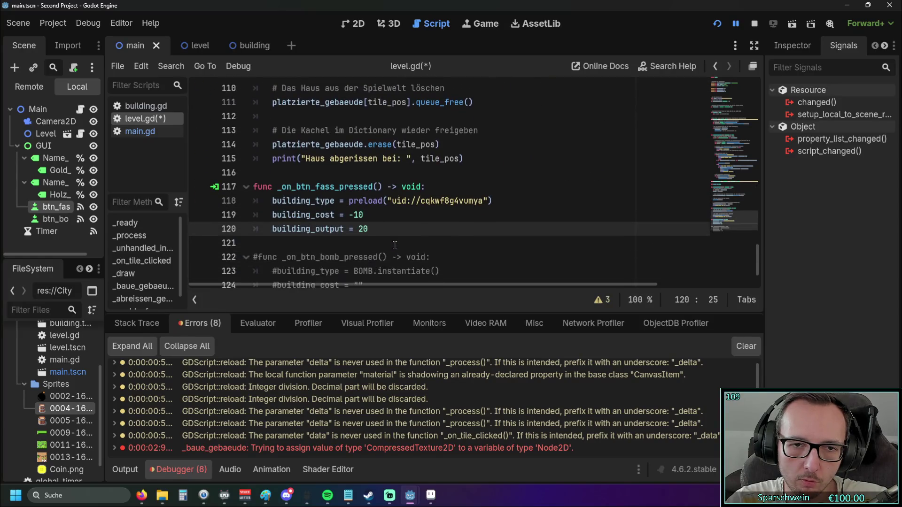
scroll(394, 245, "down", 1)
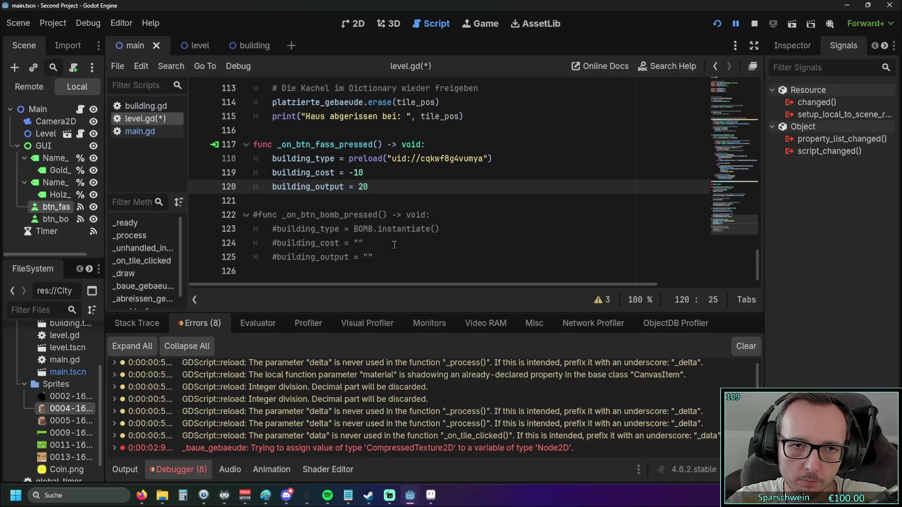
Step: Save main.tscn with Ctrl+S while scrolling through the BARREL and platzierte_gebaeude code in level.gd
scroll(394, 245, "up", 1)
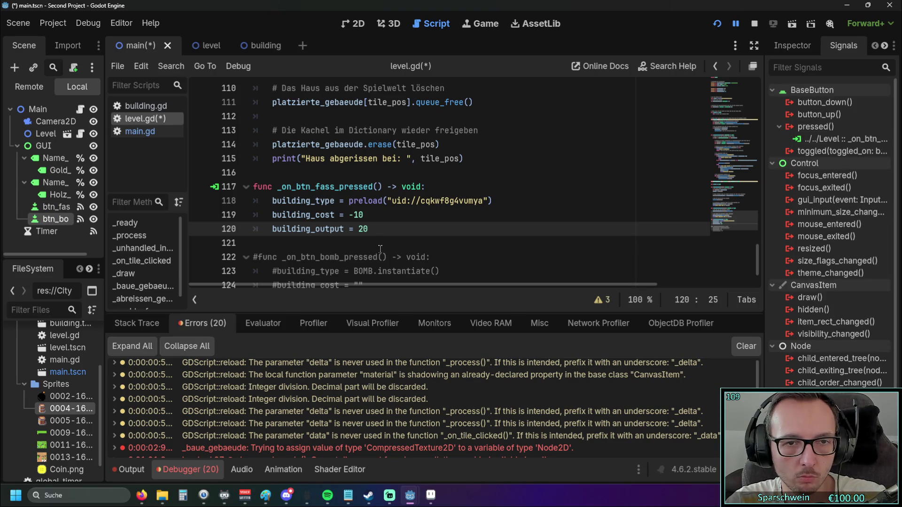
key("ctrl+s")
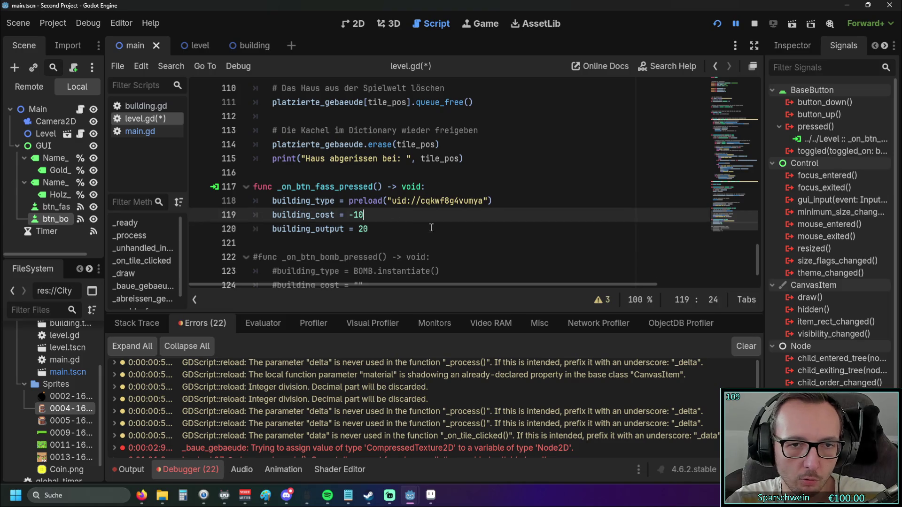
scroll(430, 233, "up", 5)
scroll(430, 233, "up", 20)
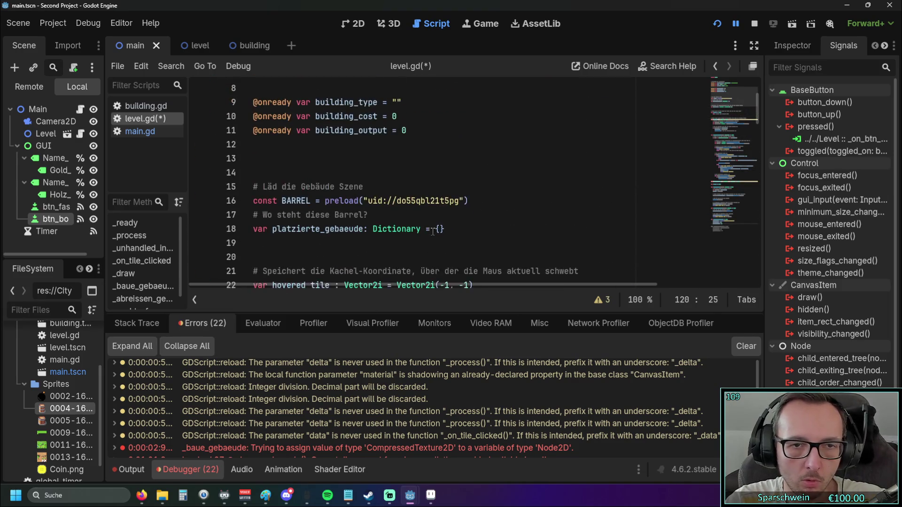
scroll(421, 225, "up", 3)
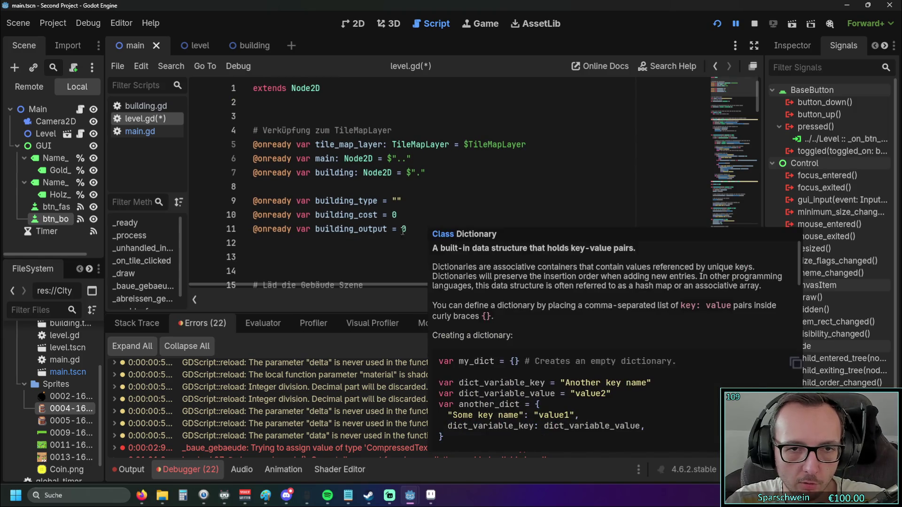
scroll(403, 230, "down", 1)
scroll(415, 227, "down", 1)
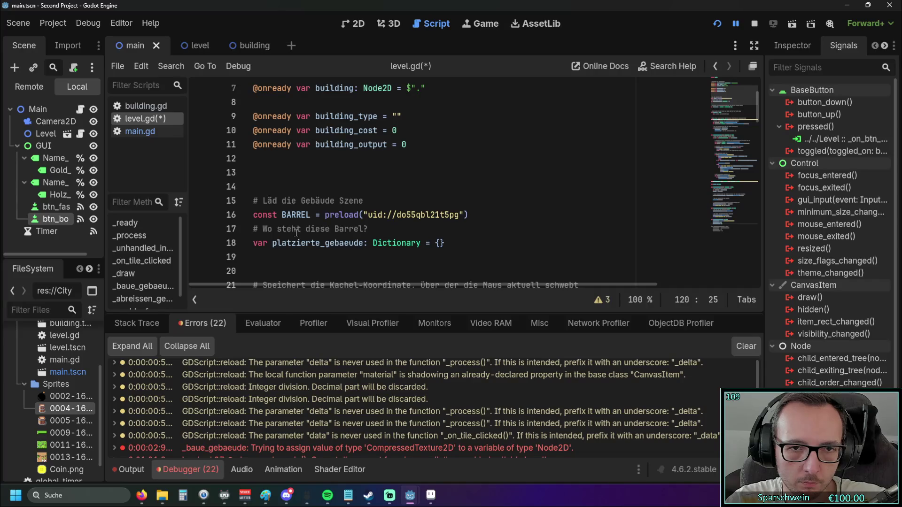
scroll(329, 228, "down", 20)
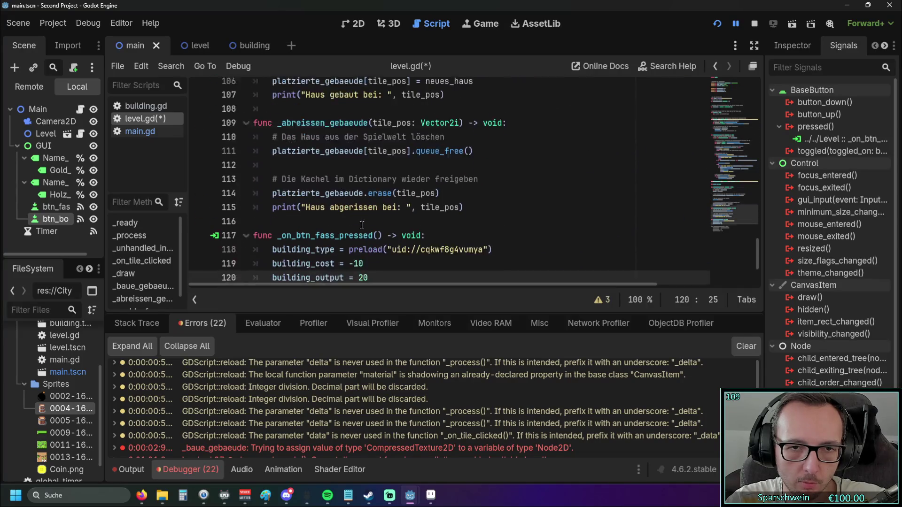
scroll(362, 225, "down", 2)
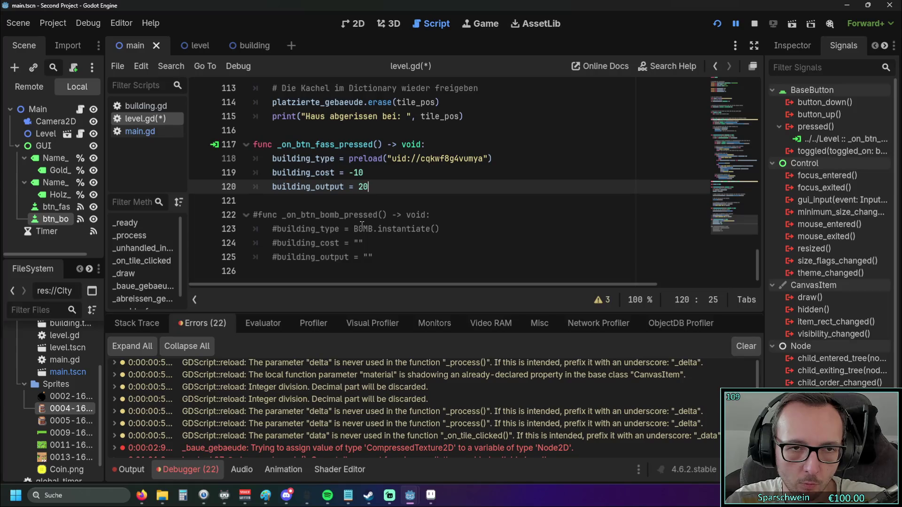
scroll(361, 225, "up", 20)
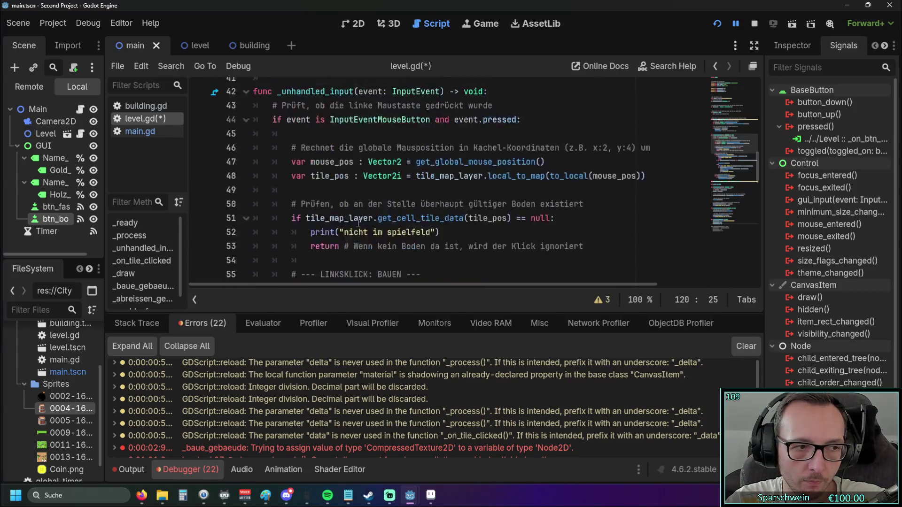
left_click_drag(325, 201, 470, 202)
key("ctrl+c")
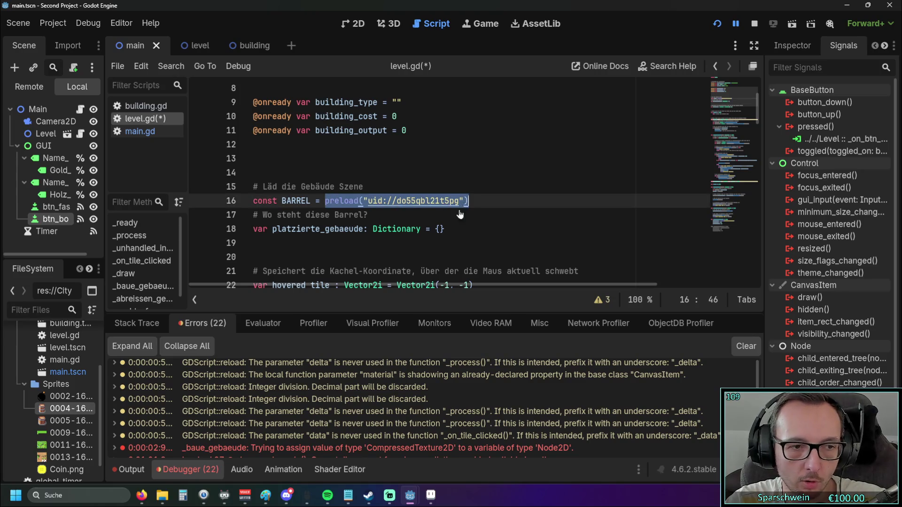
scroll(409, 238, "down", 20)
scroll(409, 237, "down", 2)
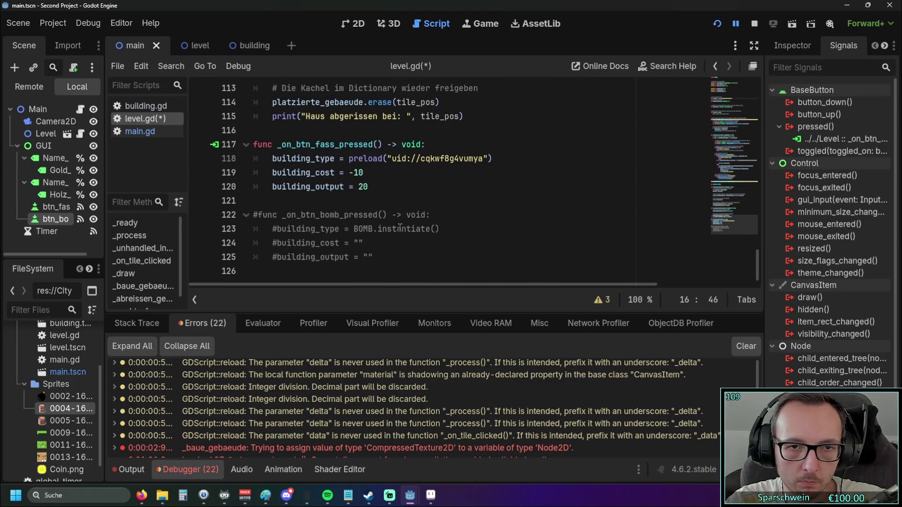
left_click_drag(492, 158, 348, 158)
key("ctrl+v")
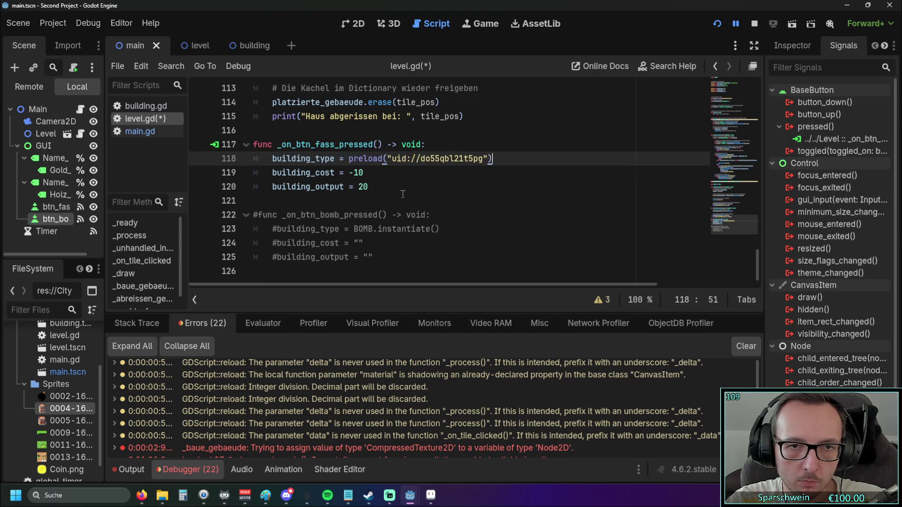
left_click(394, 191)
scroll(409, 205, "up", 1)
mouse_move(441, 198)
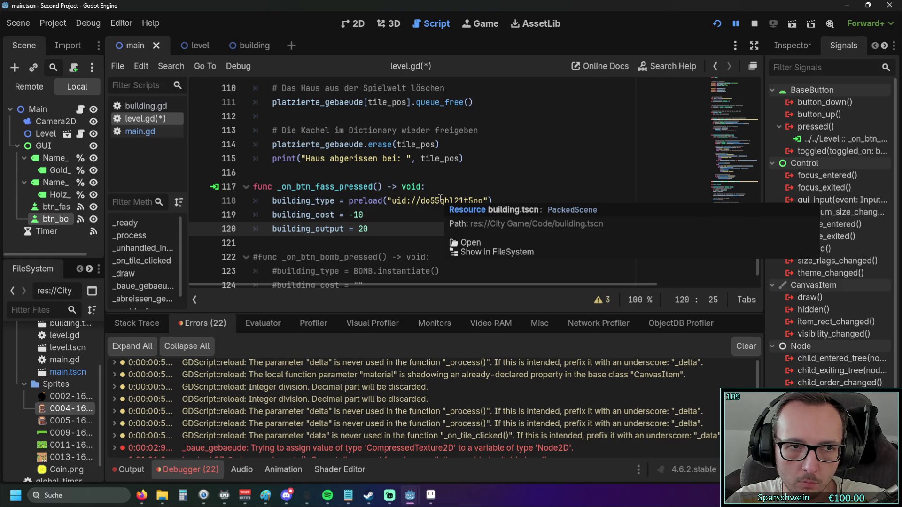
left_click(405, 216)
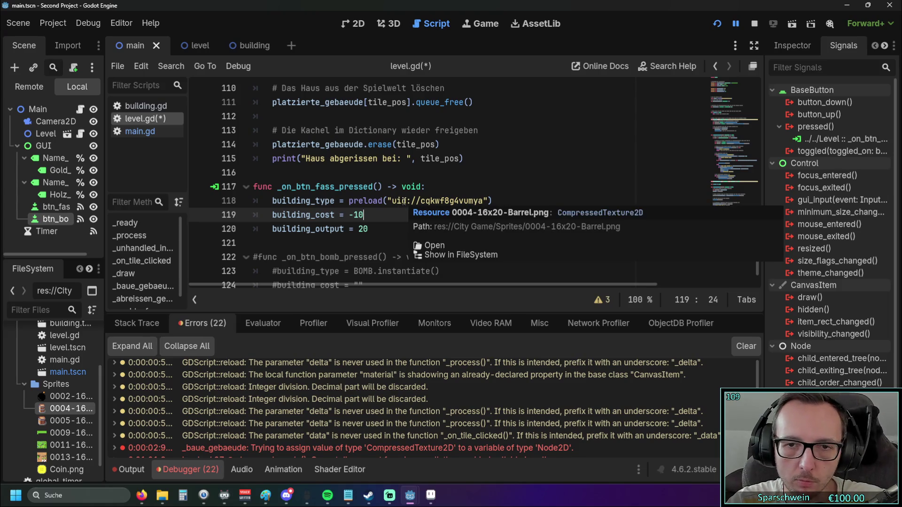
scroll(400, 221, "up", 1)
scroll(400, 221, "down", 1)
left_click(395, 226)
scroll(393, 227, "up", 1)
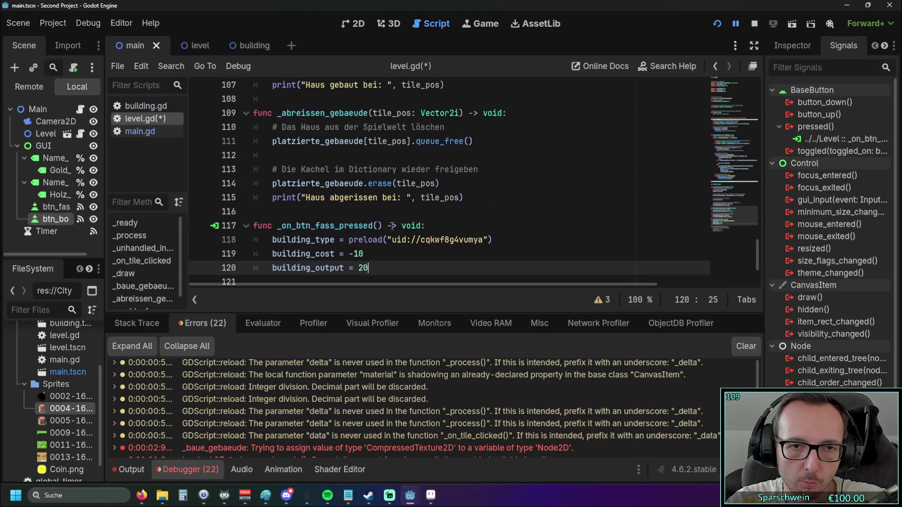
scroll(392, 226, "up", 3)
scroll(392, 226, "down", 3)
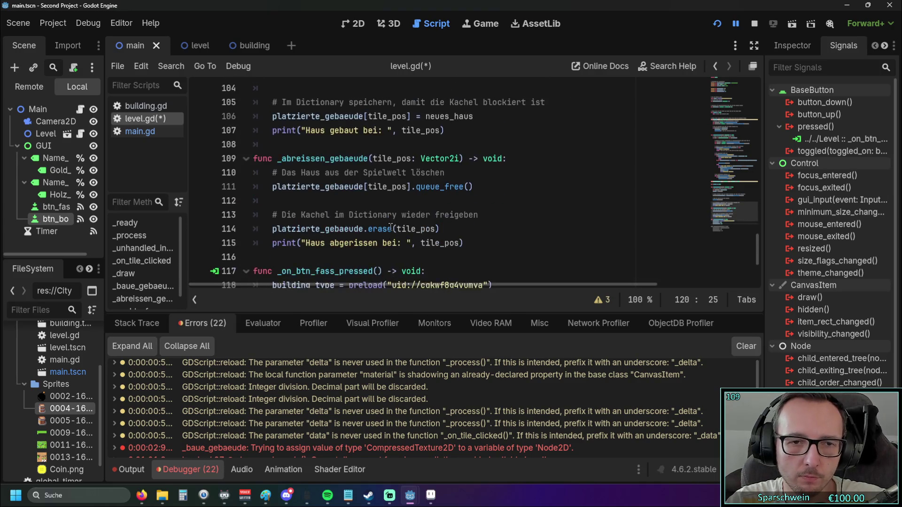
scroll(390, 228, "up", 3)
scroll(390, 228, "up", 4)
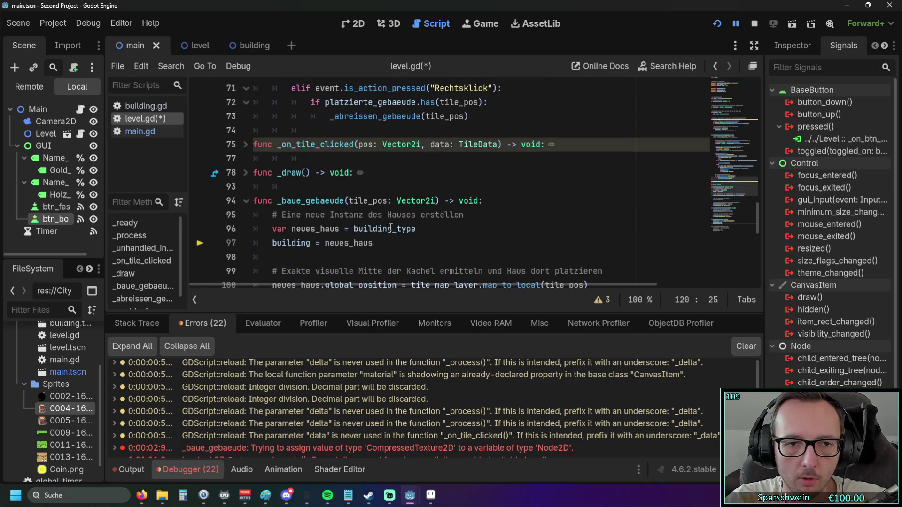
scroll(390, 227, "down", 2)
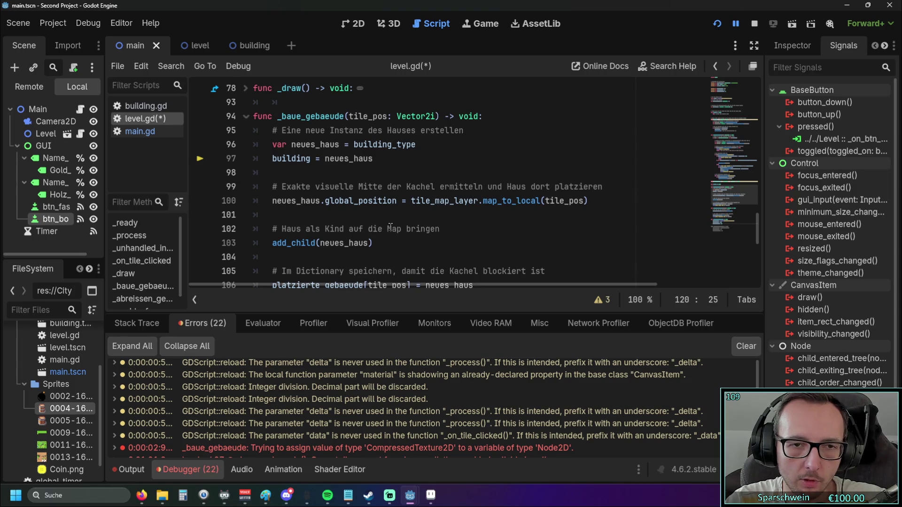
scroll(389, 227, "down", 1)
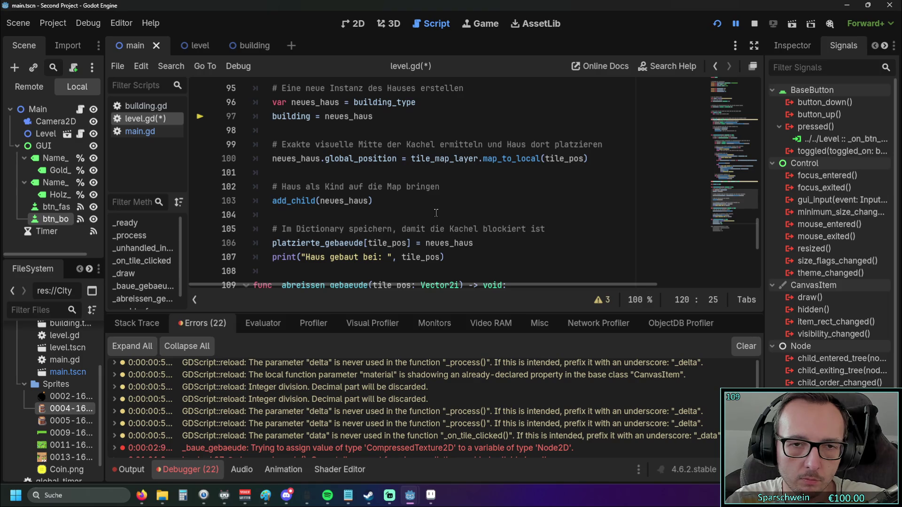
scroll(435, 212, "up", 1)
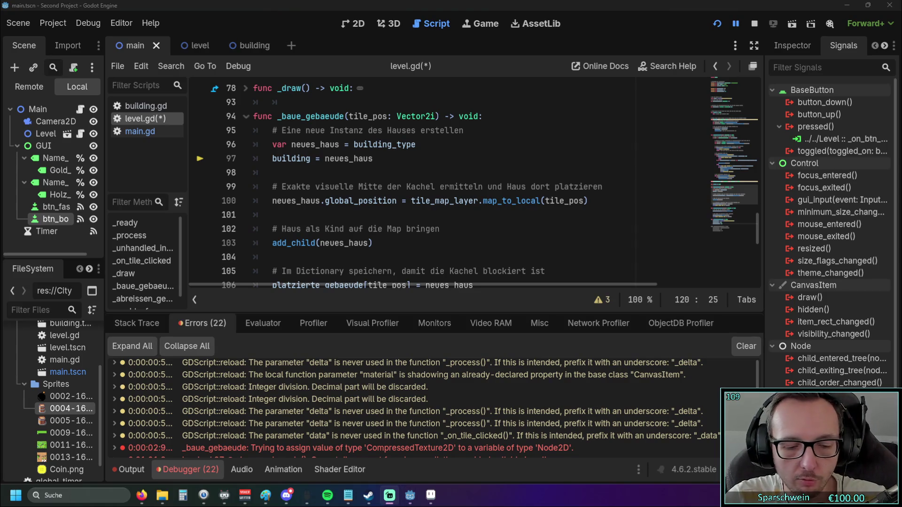
left_click_drag(354, 146, 419, 149)
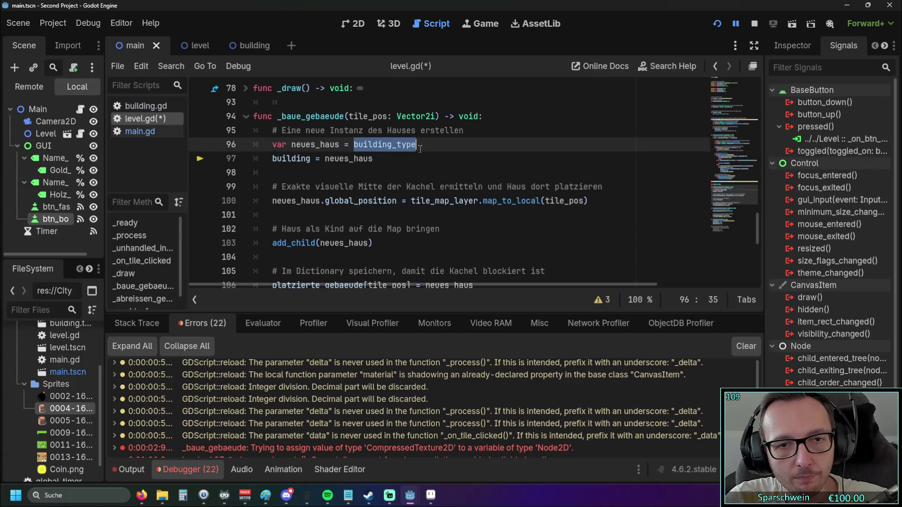
Step: Make line 96 create neues_haus with BARREL.instantiate(), correcting the identifier to uppercase BARREL
type("barrel.instantiate()")
left_click(414, 173)
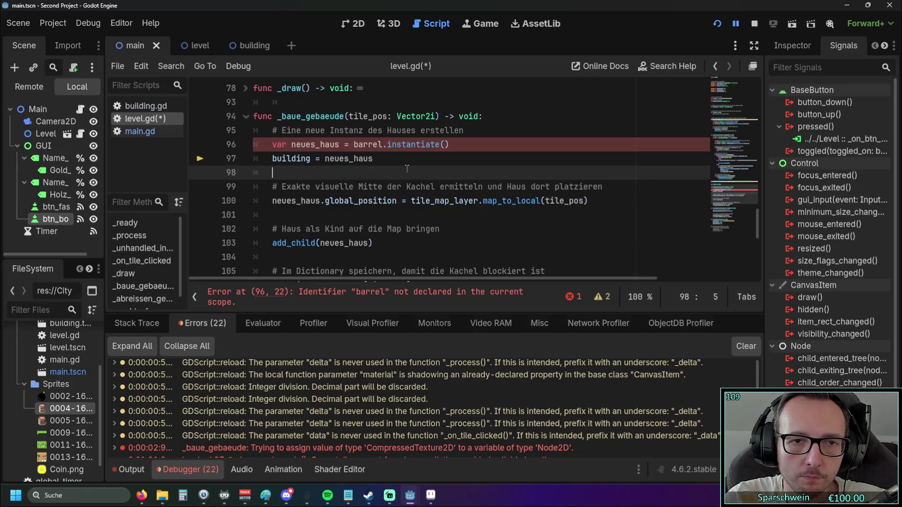
left_click_drag(354, 146, 383, 147)
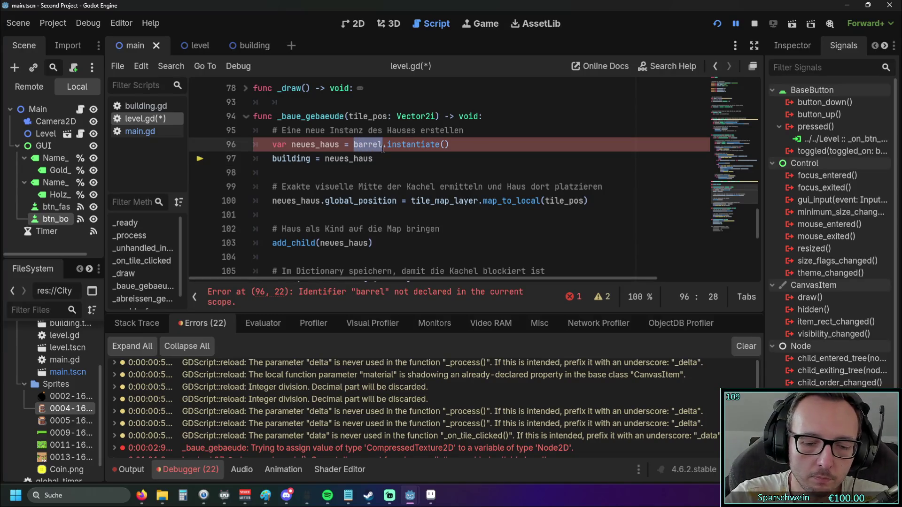
type("BARRELK")
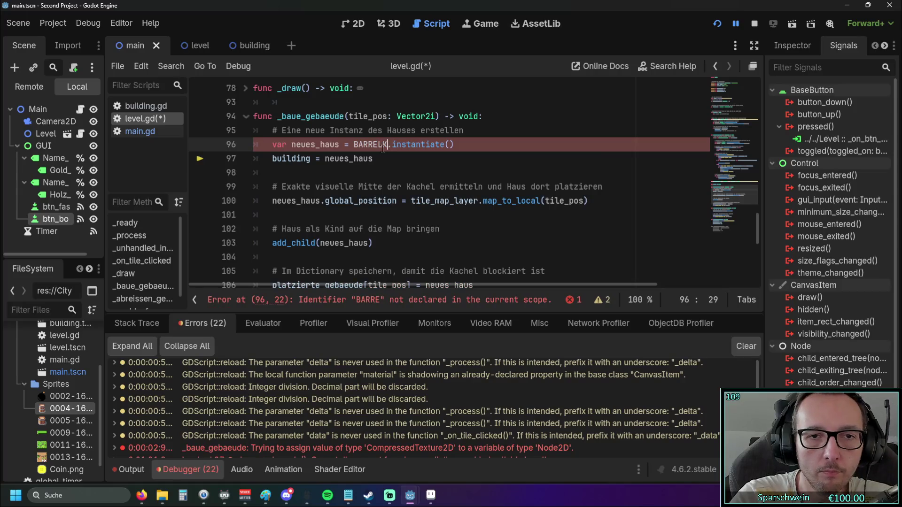
key("BackSpace")
left_click(417, 174)
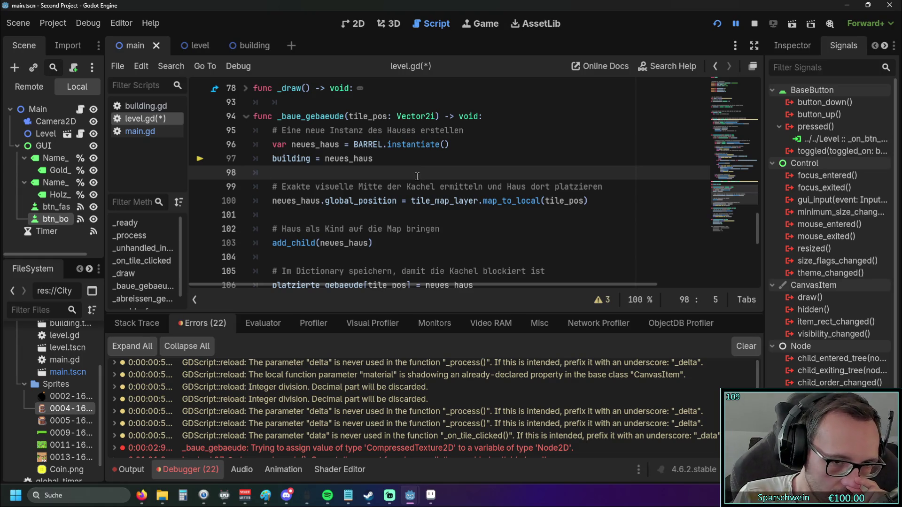
Step: Inspect the barrel preload expression and its uid string on line 118 of level.gd
scroll(417, 176, "down", 7)
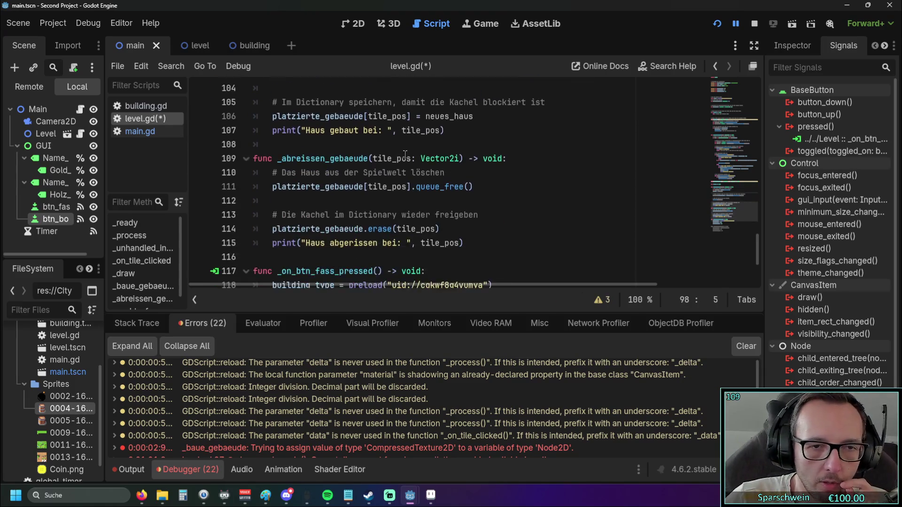
scroll(359, 160, "up", 1)
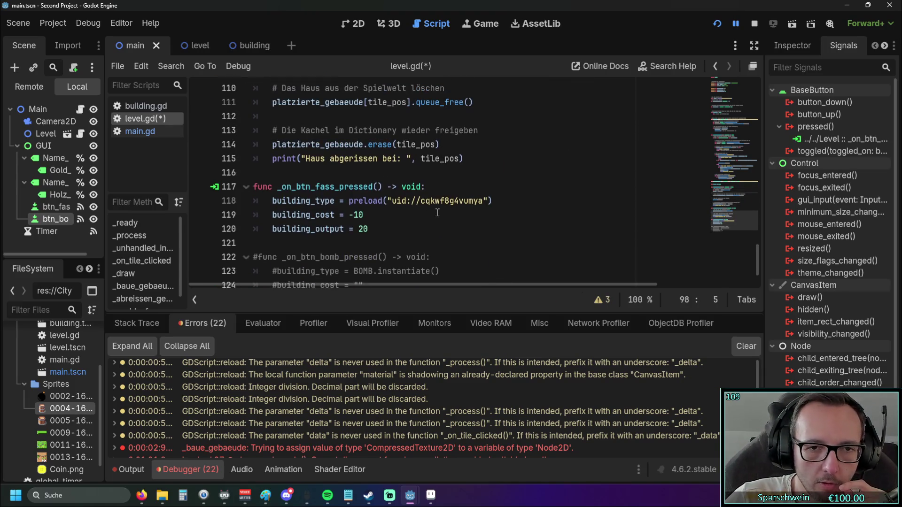
left_click_drag(392, 200, 498, 204)
left_click(500, 215)
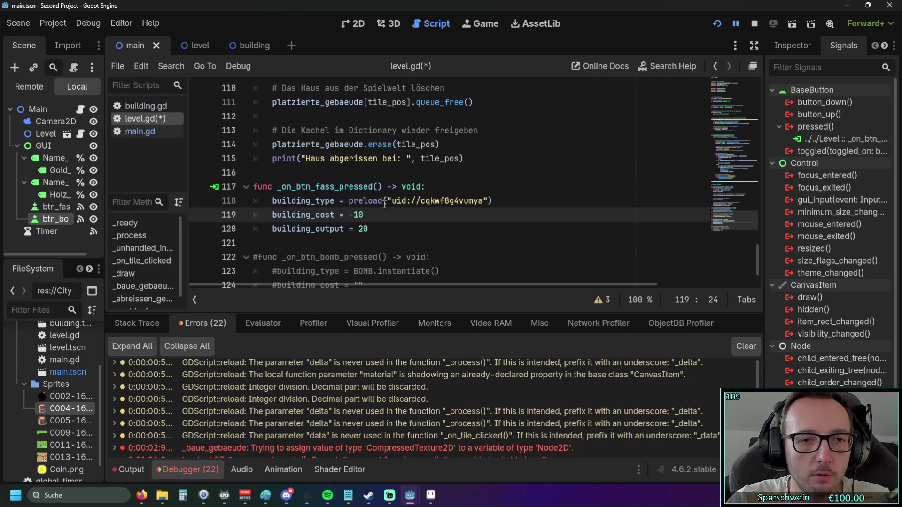
scroll(364, 215, "down", 1)
left_click_drag(388, 158, 491, 159)
left_click(491, 194)
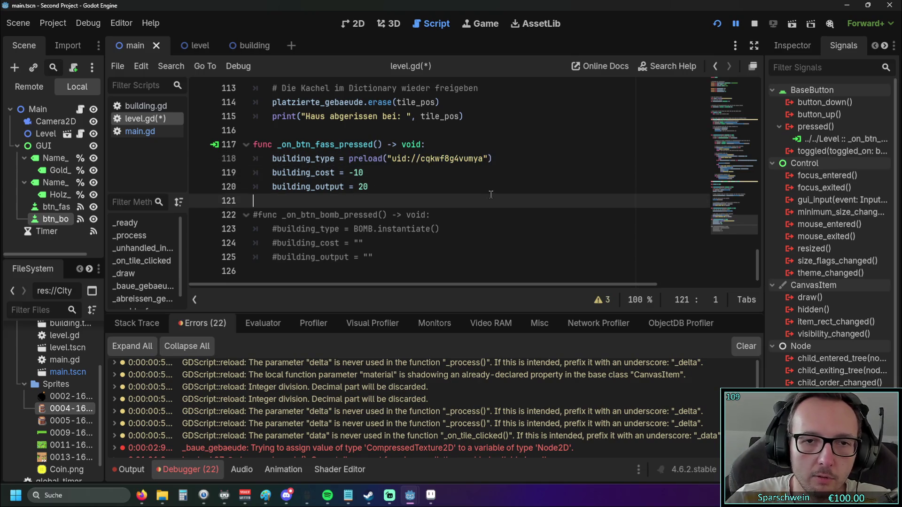
scroll(357, 200, "up", 1)
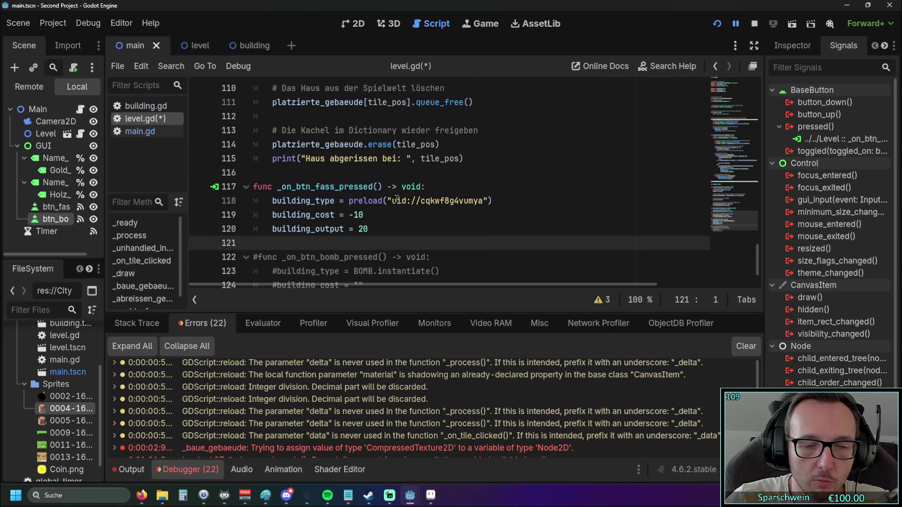
left_click_drag(349, 201, 492, 201)
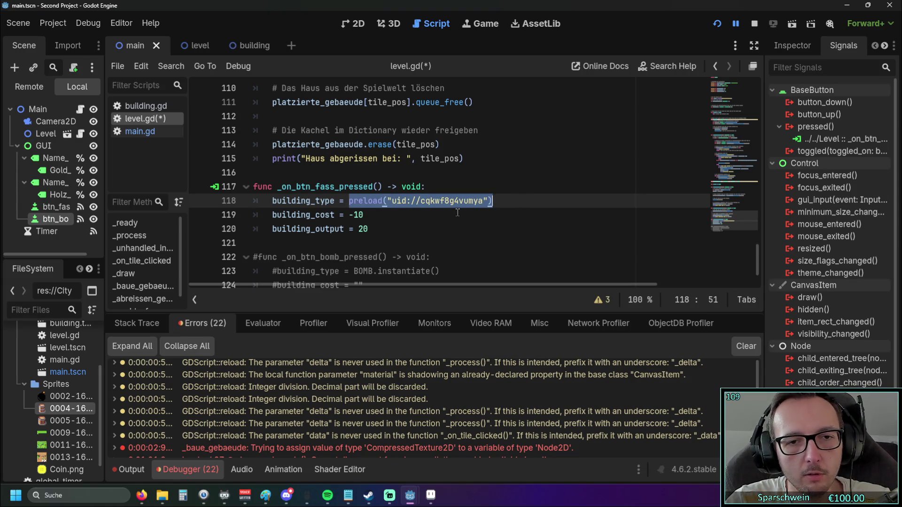
scroll(463, 211, "up", 1)
scroll(456, 210, "up", 3)
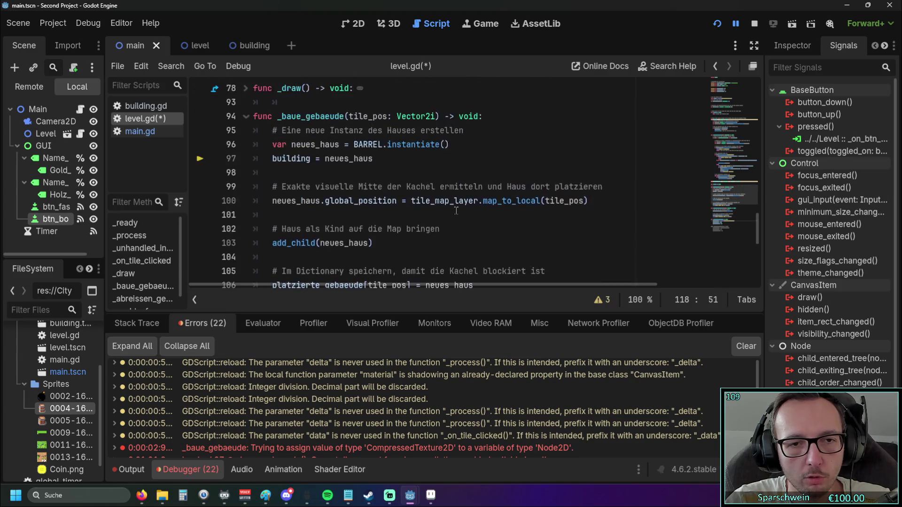
scroll(455, 211, "down", 2)
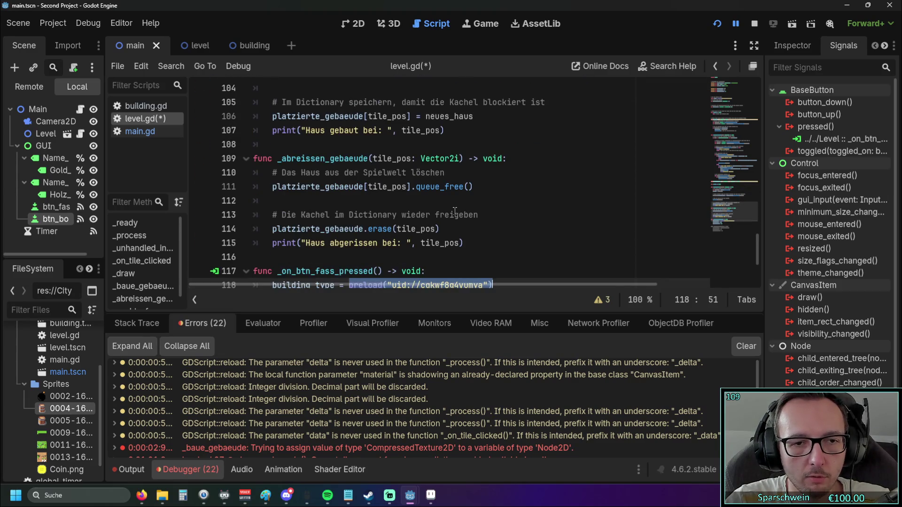
scroll(455, 210, "down", 1)
scroll(454, 211, "up", 7)
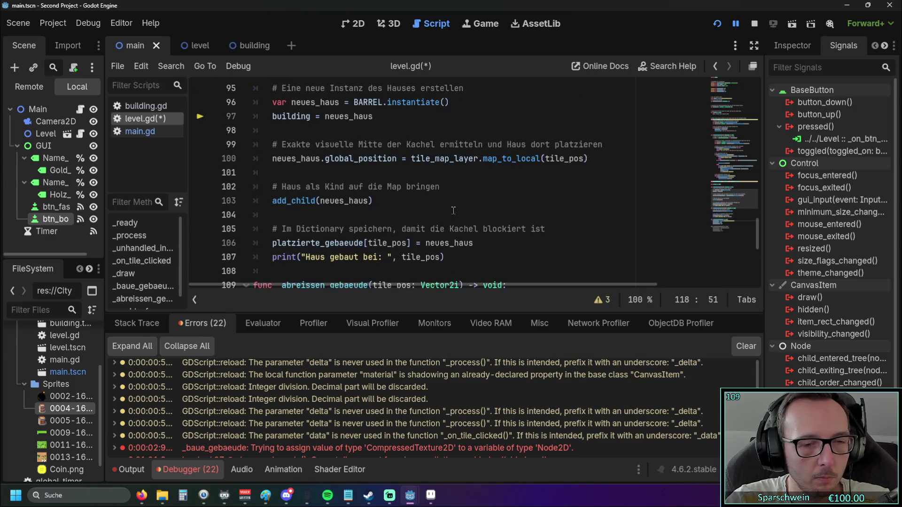
scroll(452, 210, "down", 1)
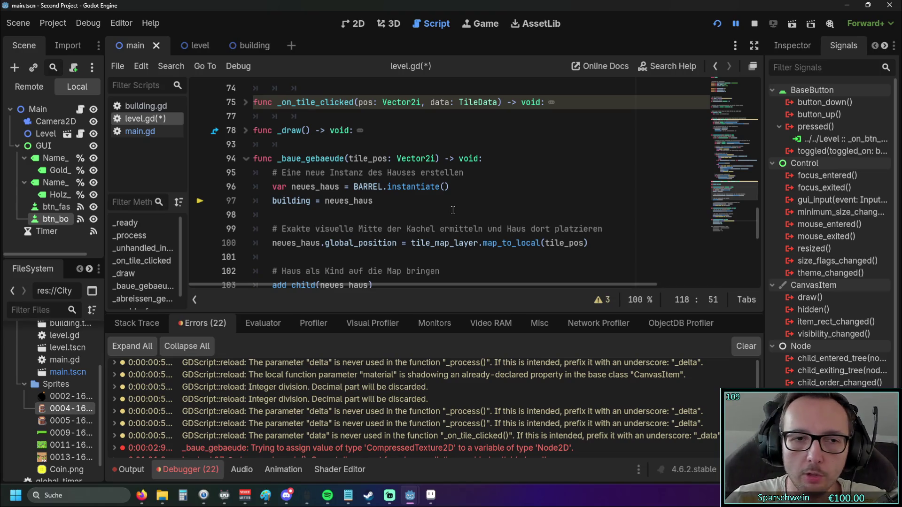
Step: Review the new-house assignment line in _baue_gebaeude, then save and run the project
left_click(430, 205)
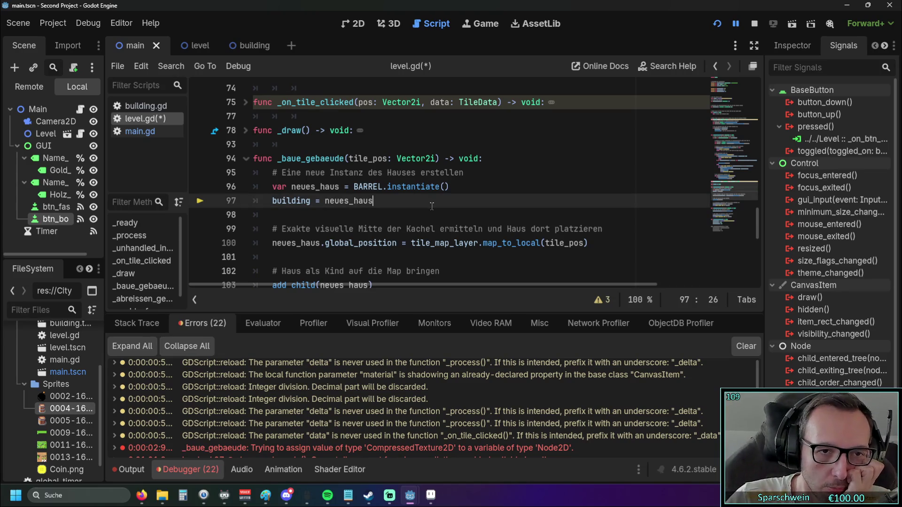
scroll(429, 206, "up", 1)
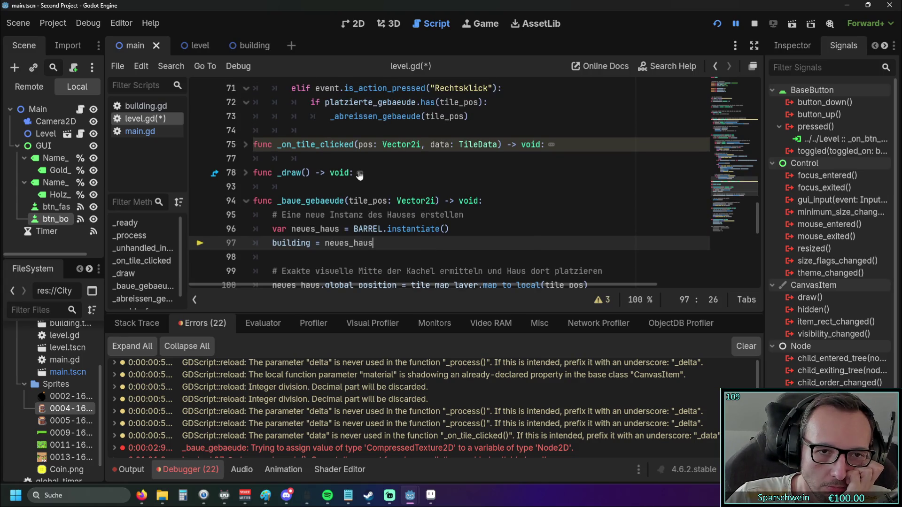
left_click(394, 183)
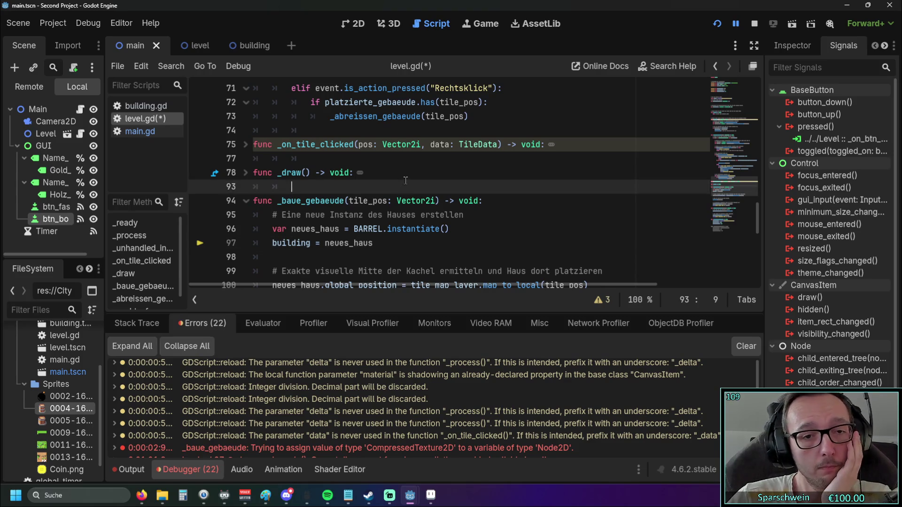
left_click(476, 240)
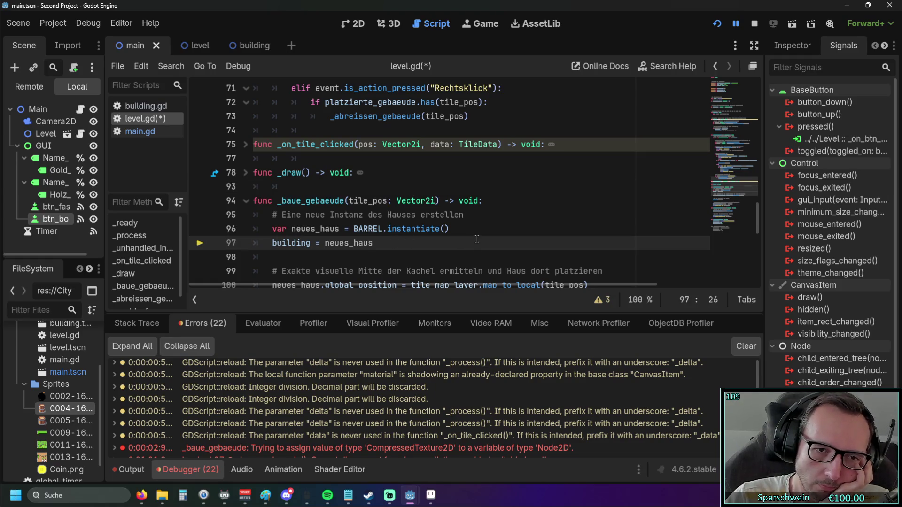
scroll(485, 208, "down", 1)
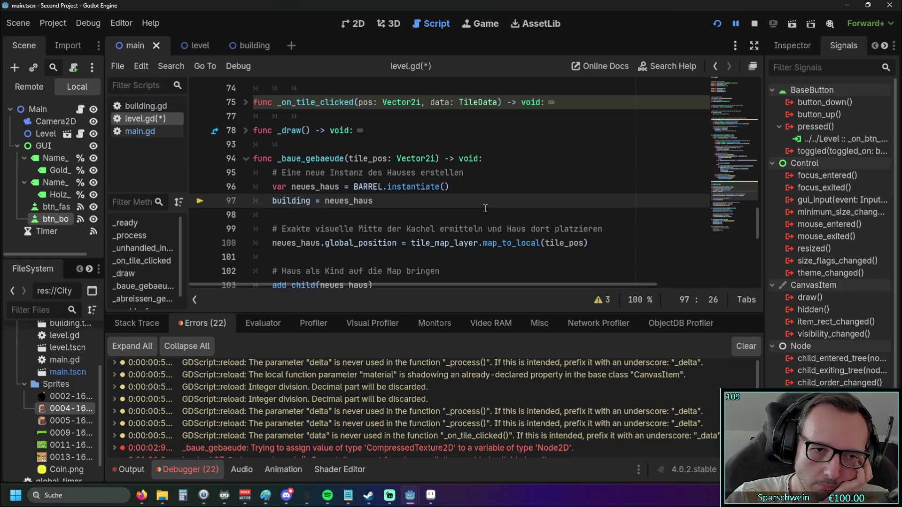
scroll(486, 207, "down", 6)
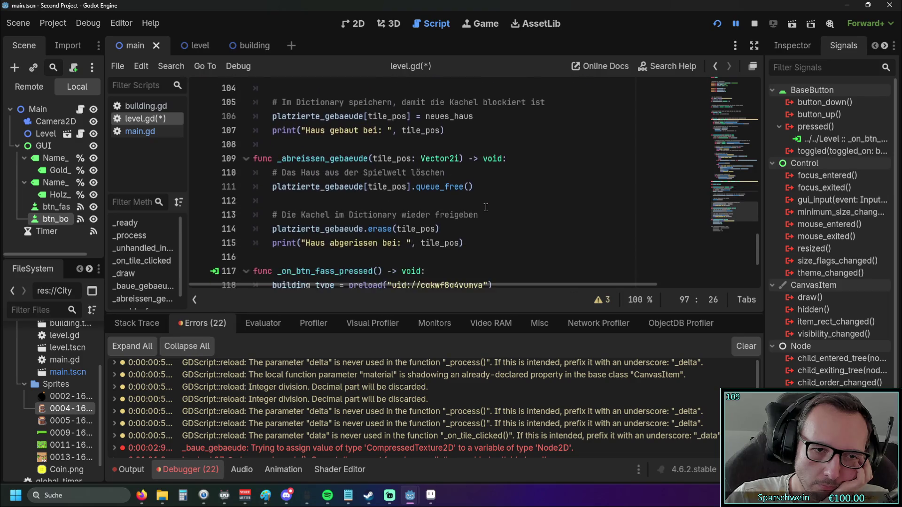
scroll(485, 207, "down", 2)
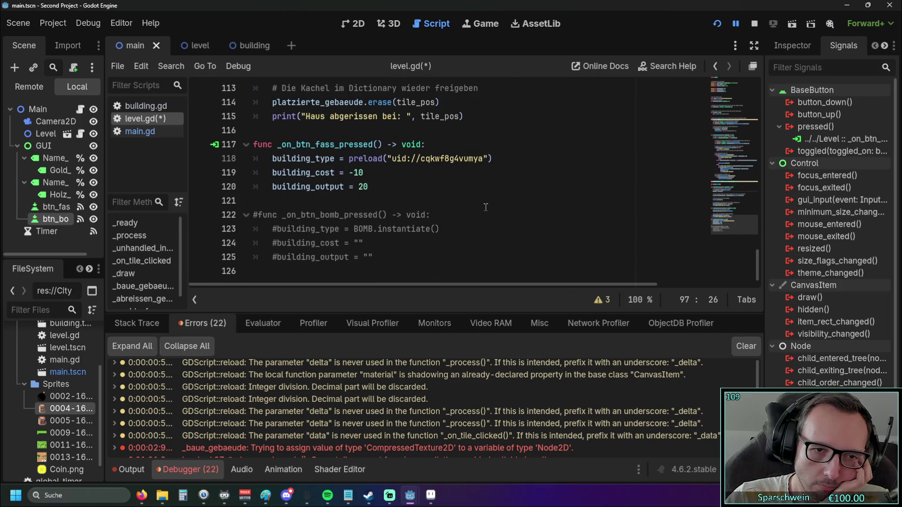
scroll(485, 207, "up", 1)
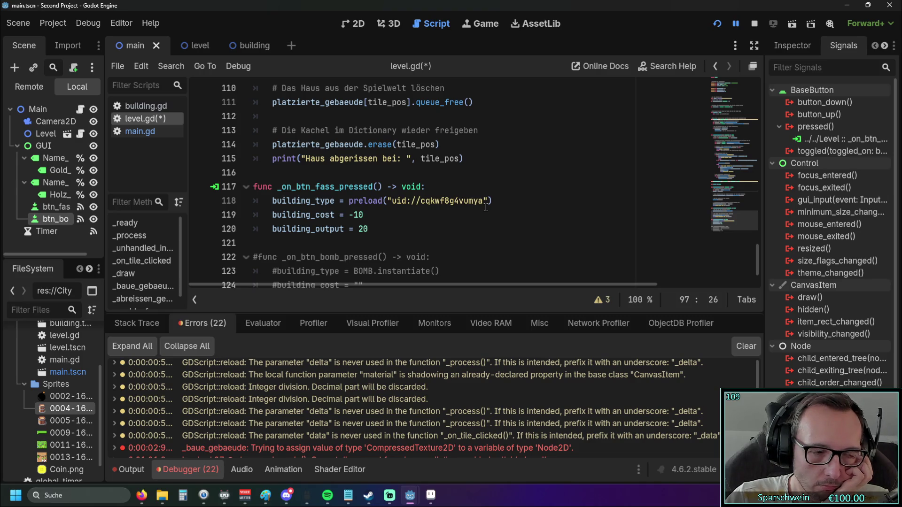
scroll(485, 207, "up", 3)
scroll(485, 207, "up", 4)
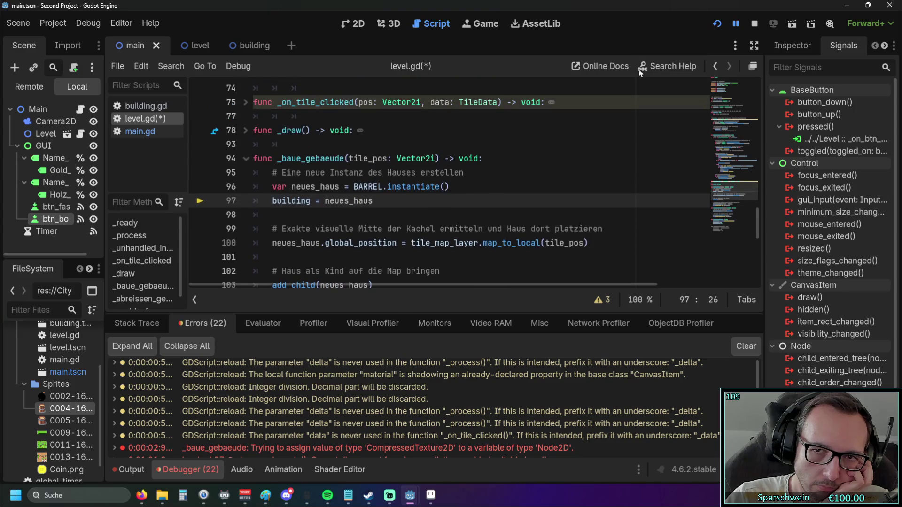
left_click(719, 25)
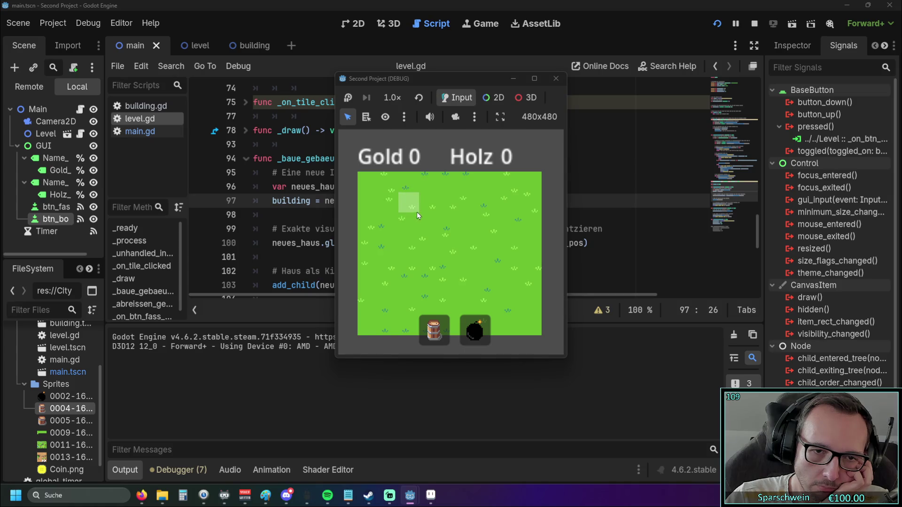
Step: Place a barrel on a grass tile and collect its resources three times, reaching Gold 110, Holz 140
left_click(433, 235)
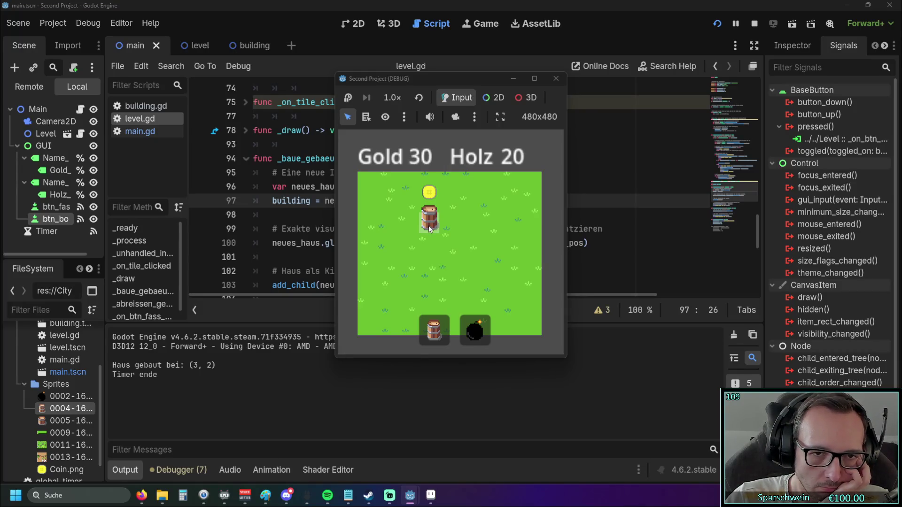
left_click(429, 229)
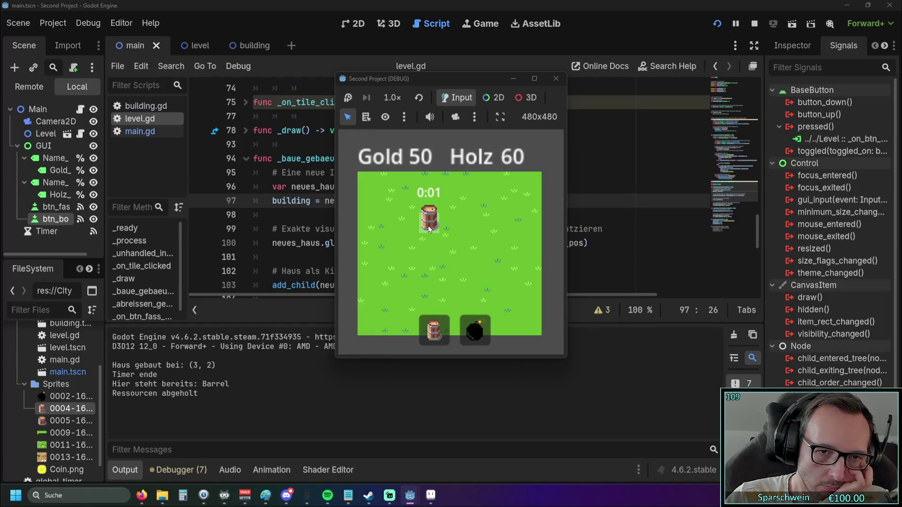
left_click(429, 228)
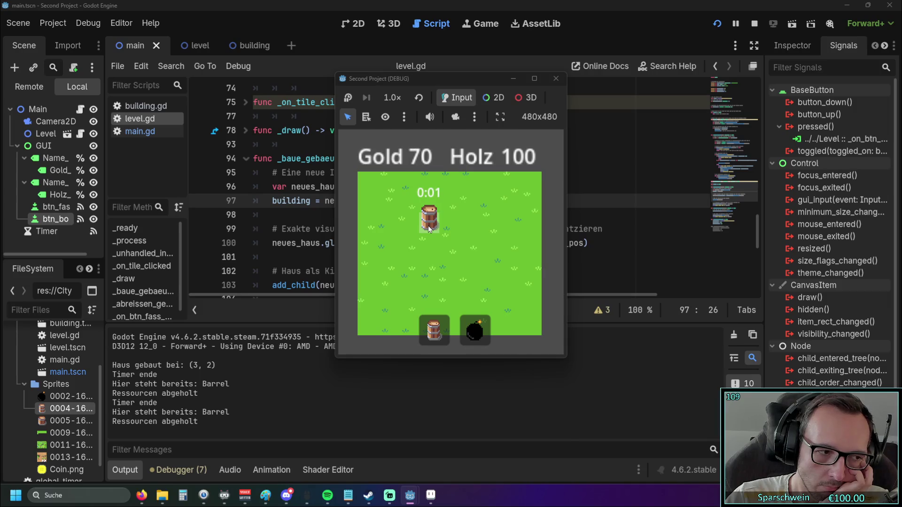
left_click(428, 228)
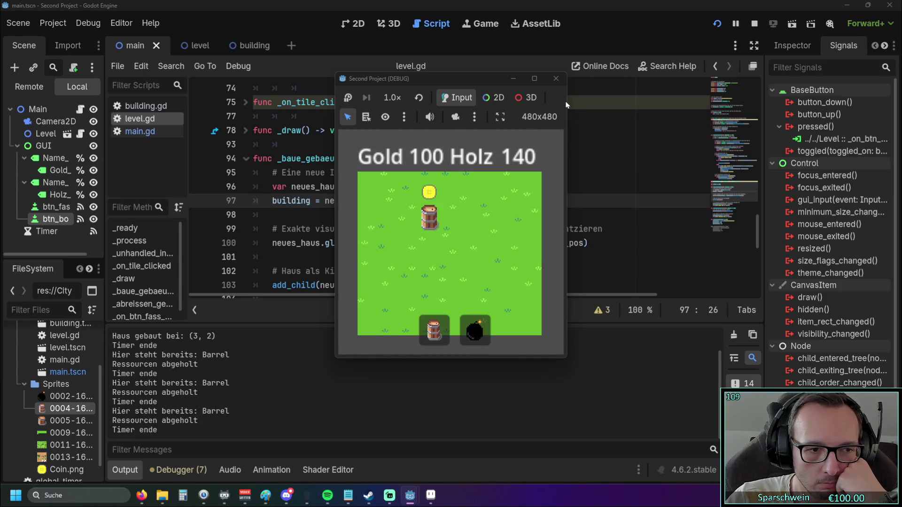
Step: Close the running game and open building.gd from the script list
left_click(556, 79)
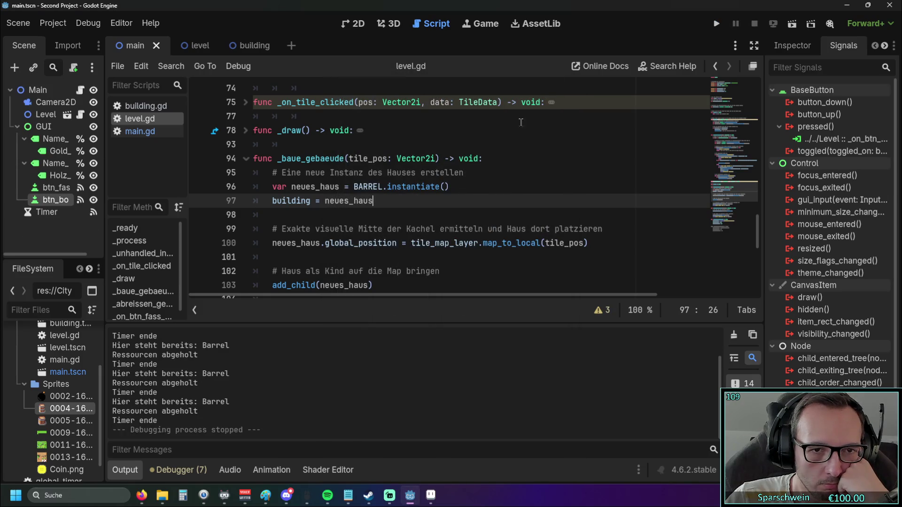
scroll(437, 196, "up", 1)
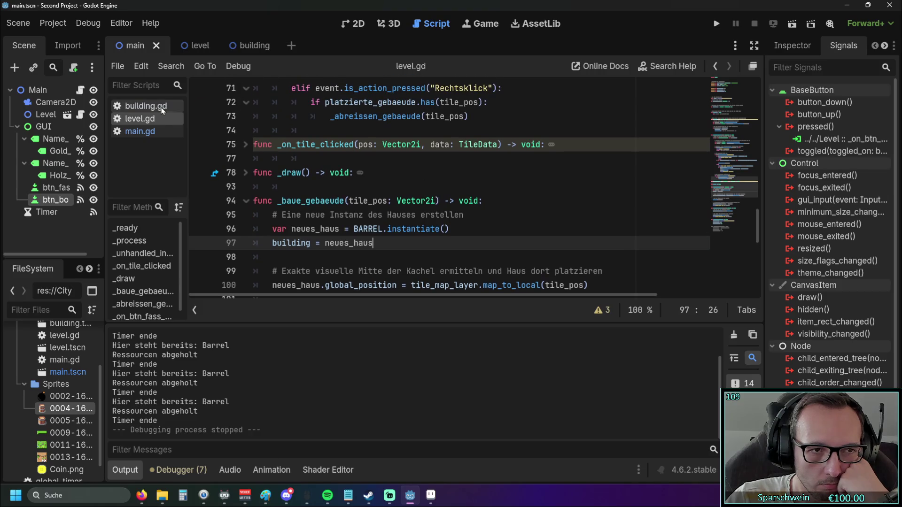
left_click(143, 105)
Step: Select the +20 wood line 20 in building.gd's _ready, then relaunch and place a barrel
scroll(359, 159, "down", 4)
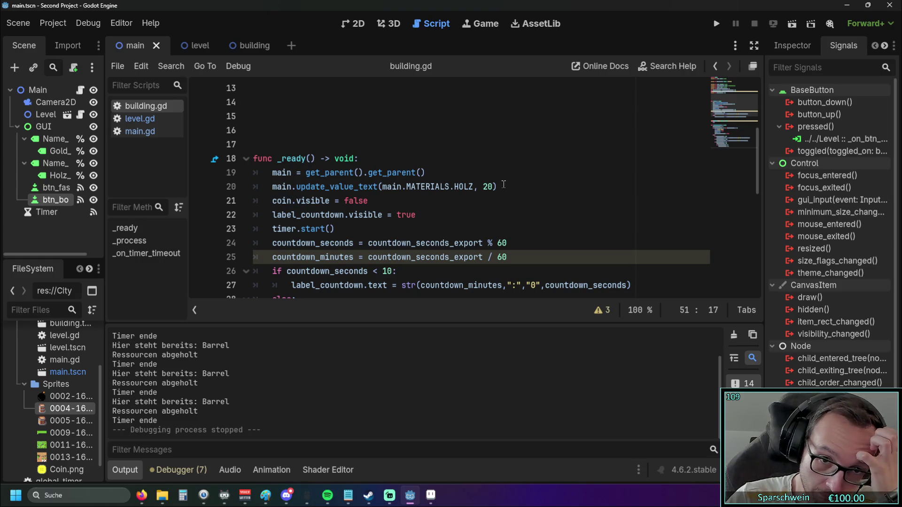
triple_click(479, 188)
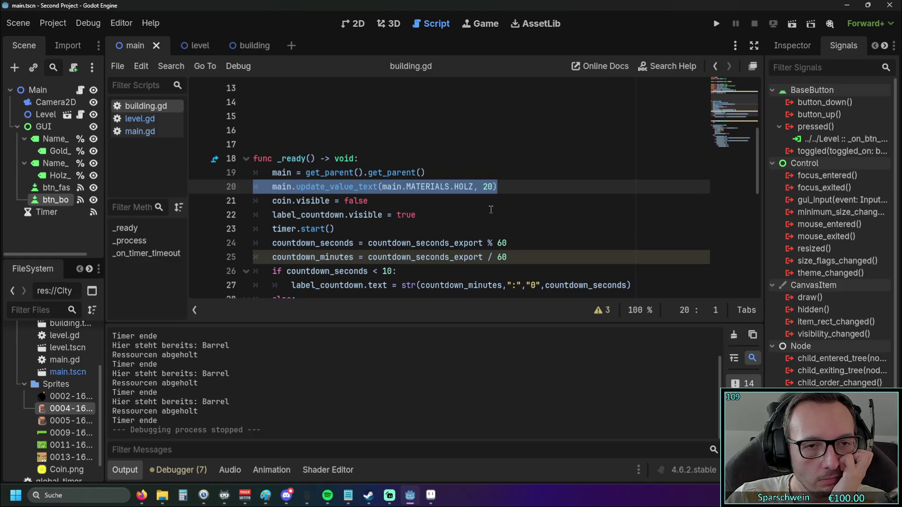
scroll(491, 210, "up", 4)
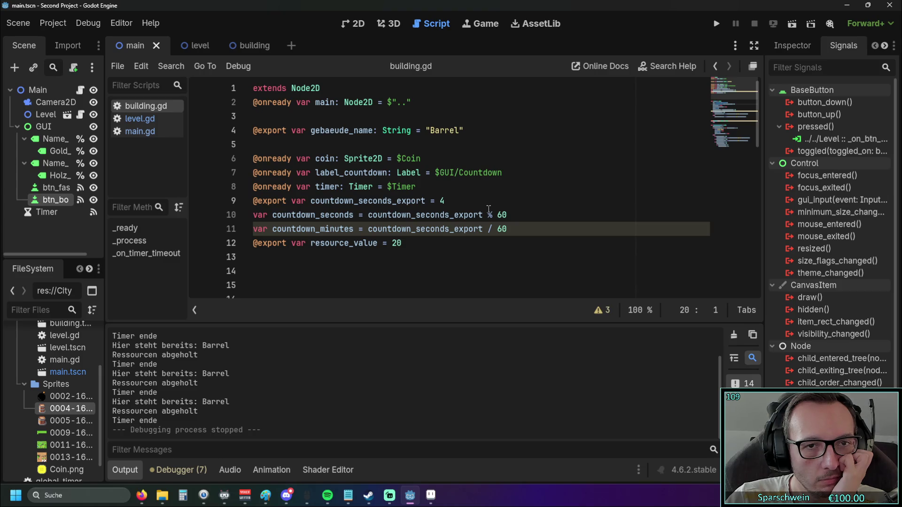
scroll(486, 209, "down", 4)
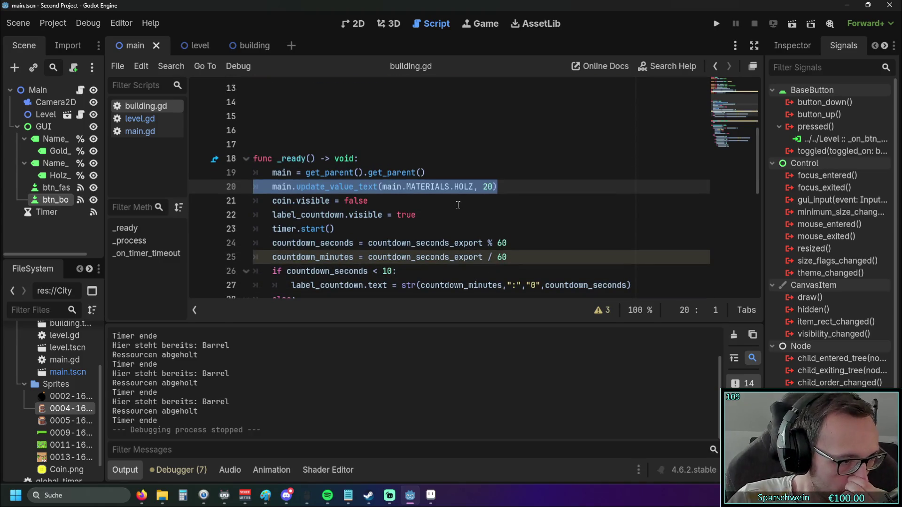
left_click(716, 23)
left_click(431, 259)
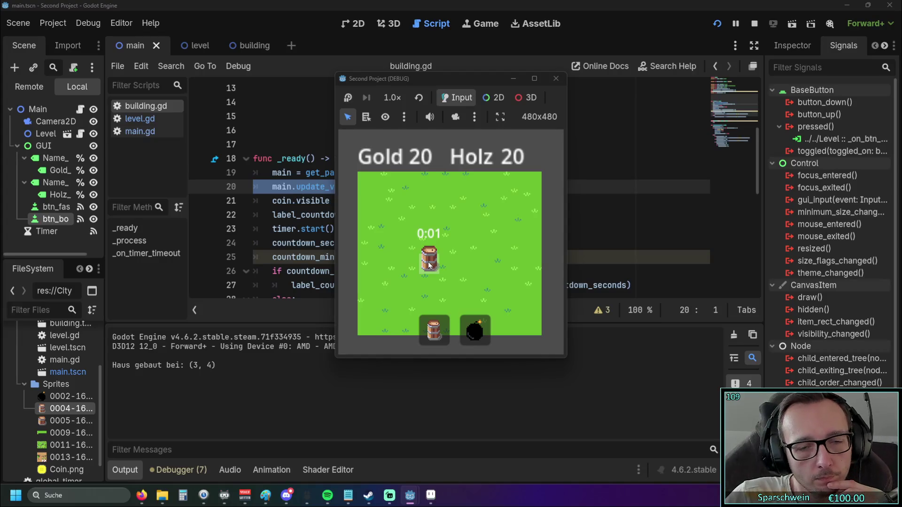
Step: Collect the barrel's resources twice, bringing Gold to 50 and Holz to 40, and close the game
left_click(429, 264)
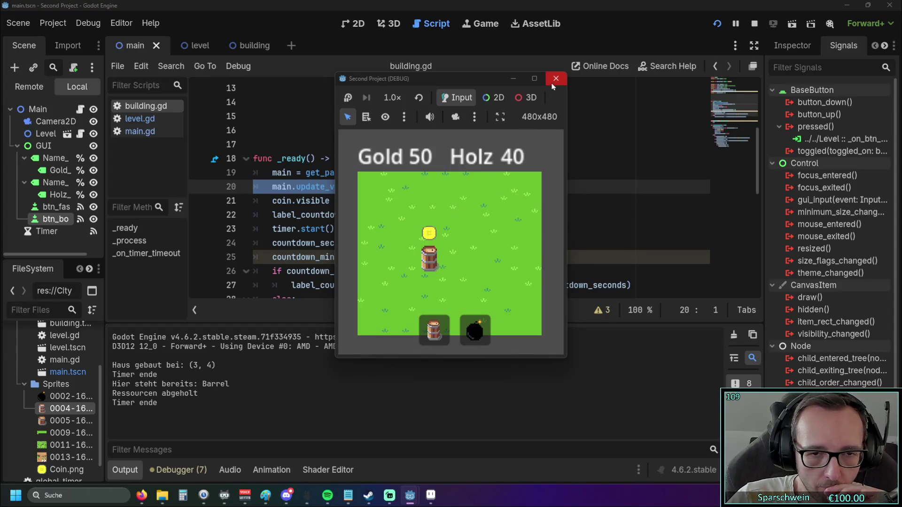
left_click(429, 261)
left_click(554, 79)
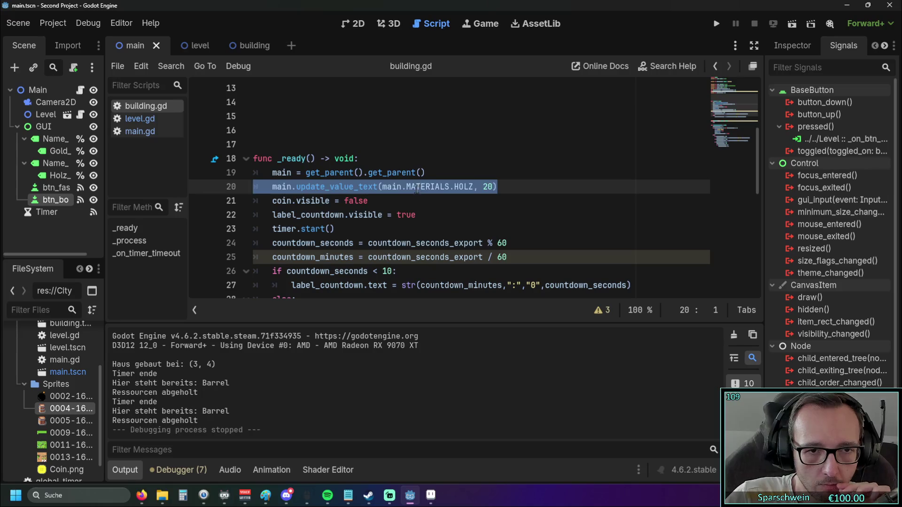
left_click(339, 187)
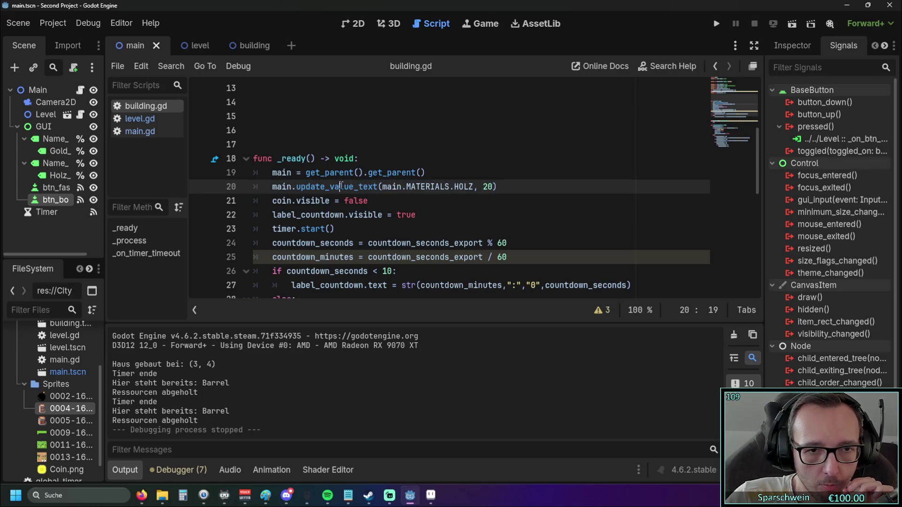
left_click(498, 186)
key("shift+Home")
key("shift+Home")
key("BackSpace")
key("BackSpace")
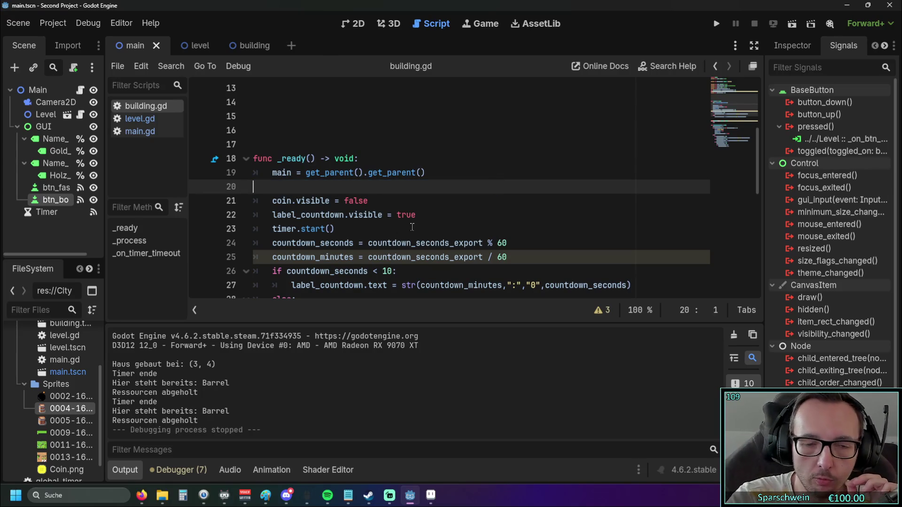
left_click(402, 200)
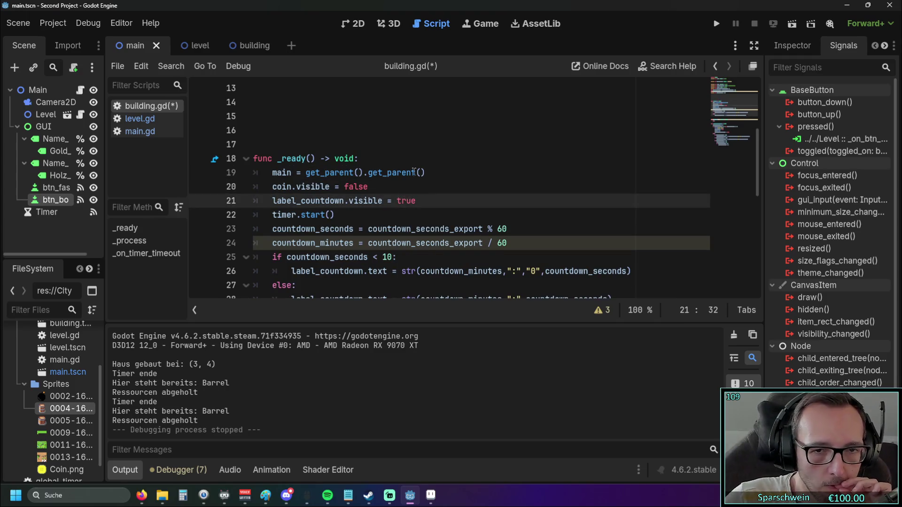
scroll(407, 166, "down", 5)
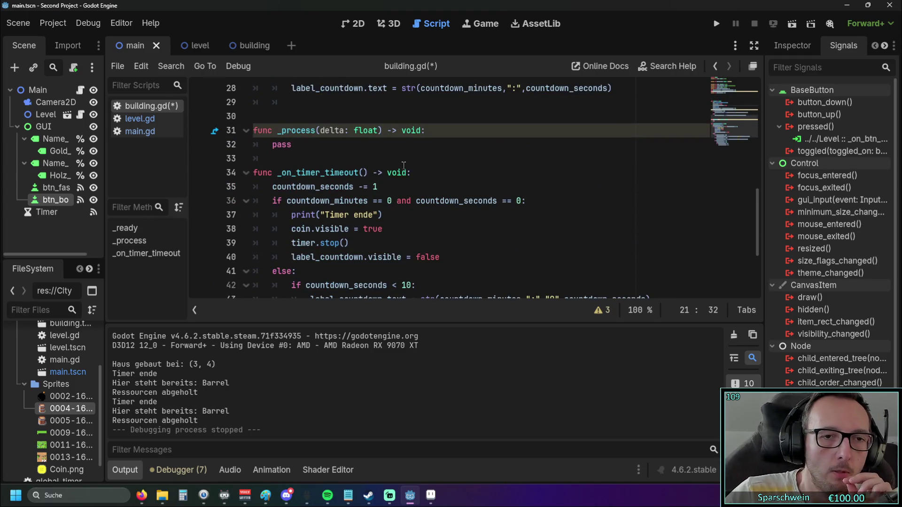
scroll(407, 165, "up", 9)
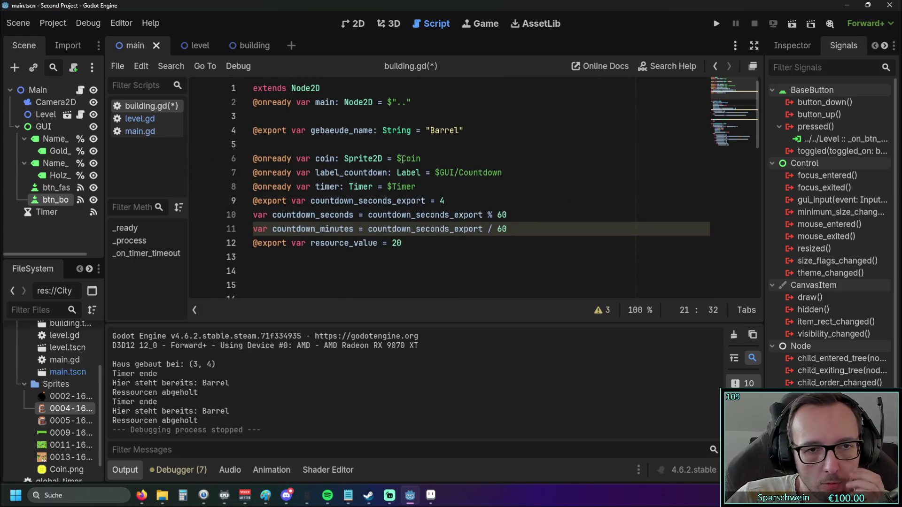
scroll(395, 159, "down", 4)
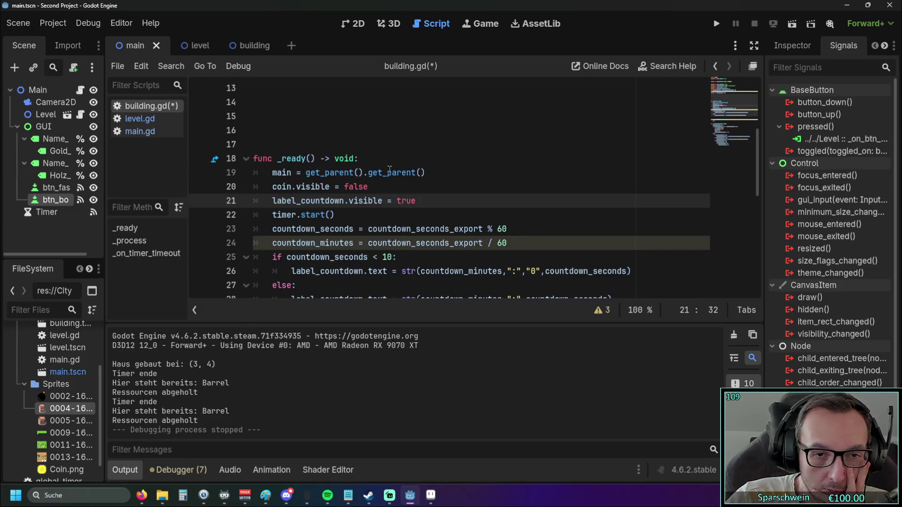
scroll(392, 162, "up", 4)
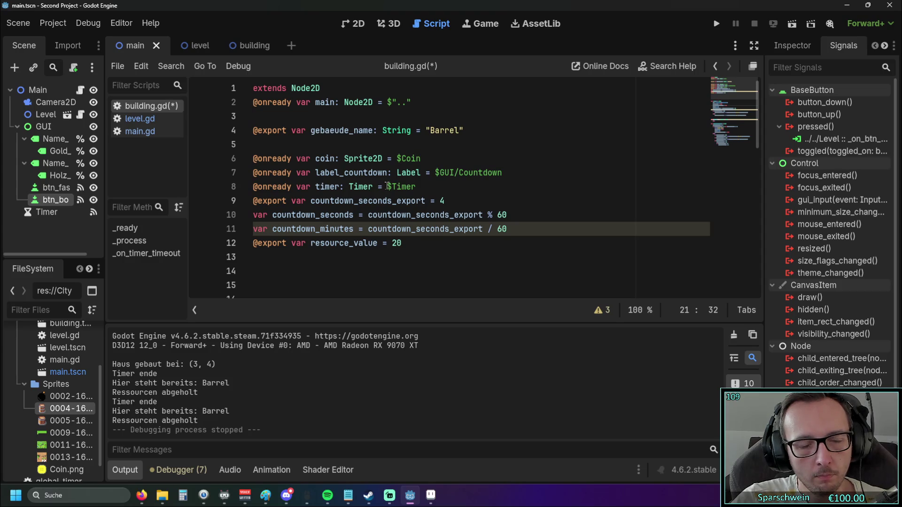
scroll(386, 185, "down", 1)
scroll(386, 185, "up", 1)
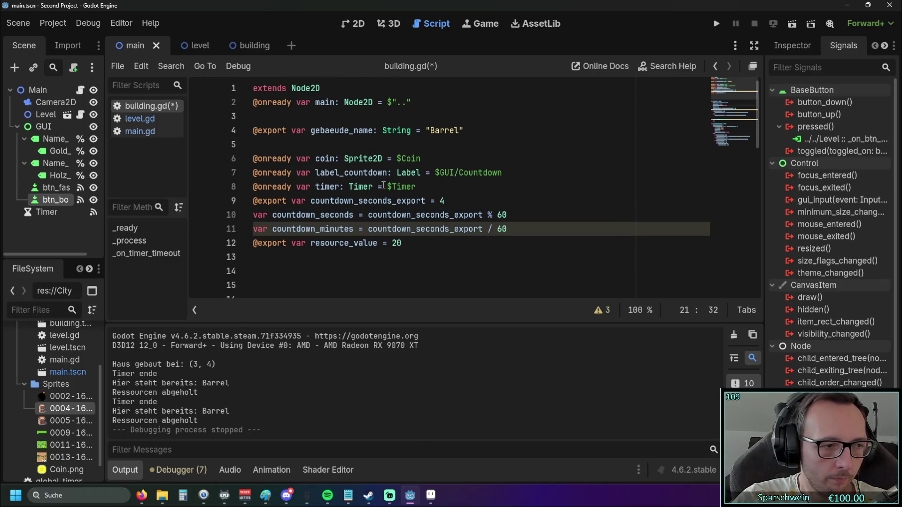
left_click(412, 105)
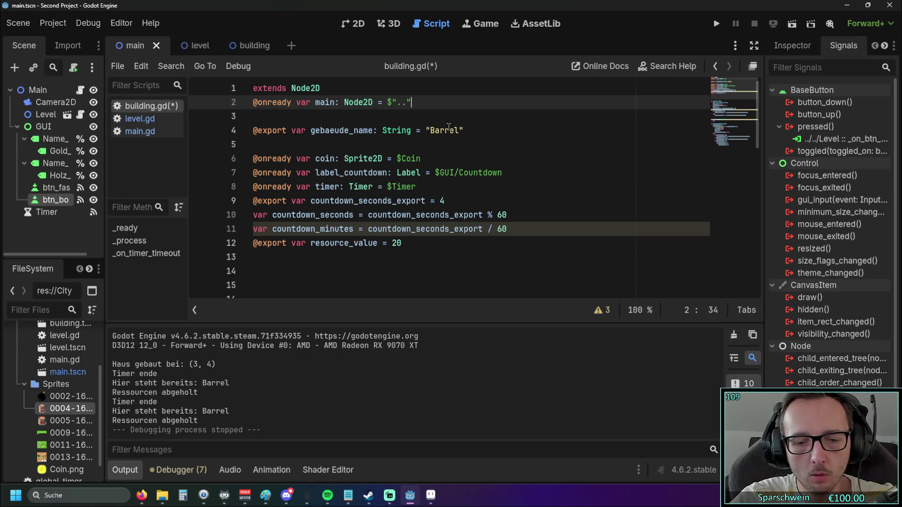
key("Return")
type("@onre")
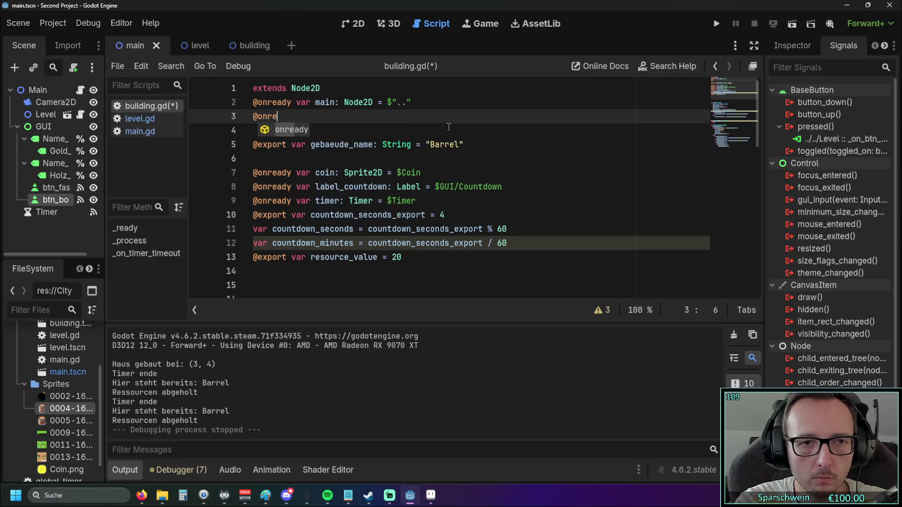
key("Return")
type("var")
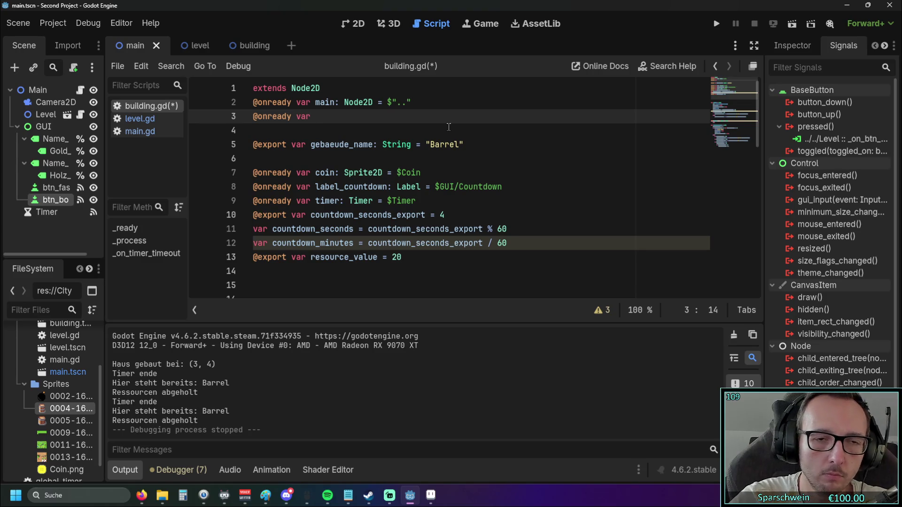
left_click_drag(344, 173, 383, 173)
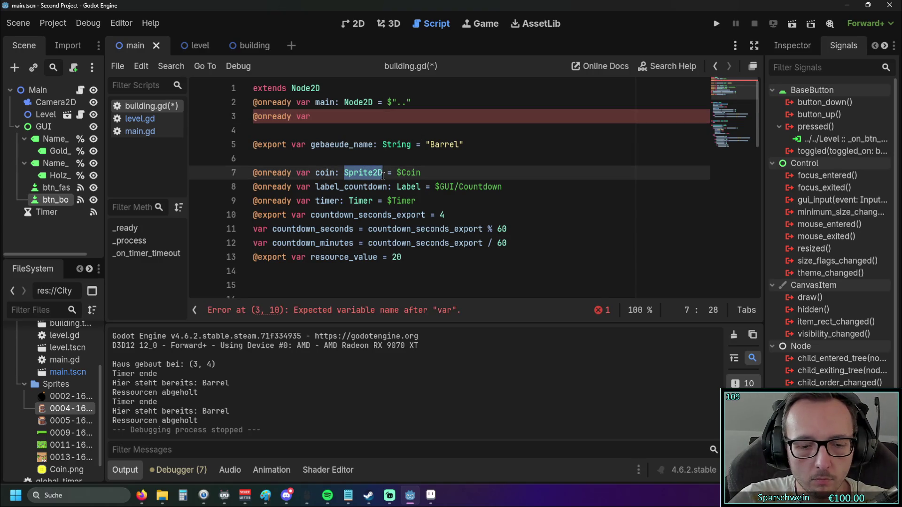
key("ctrl+c")
left_click(315, 116)
key("ctrl+v")
left_click(315, 116)
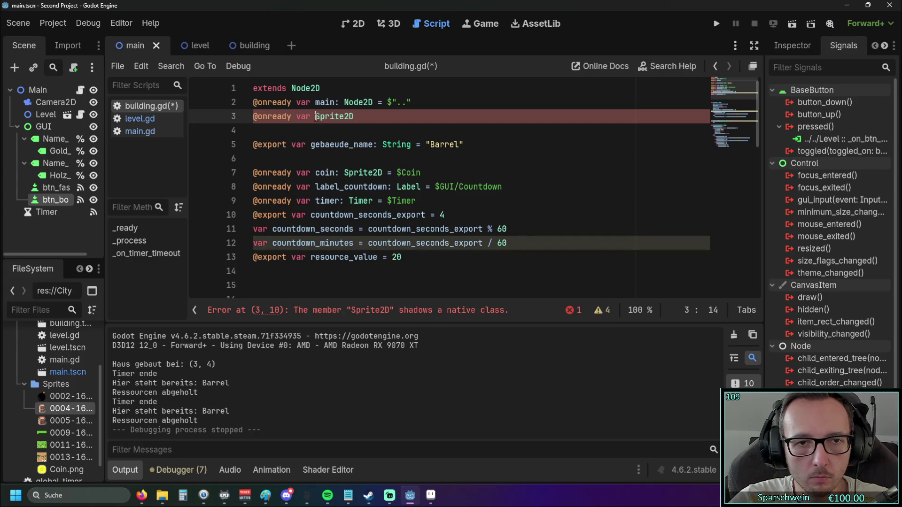
left_click_drag(315, 116, 345, 116)
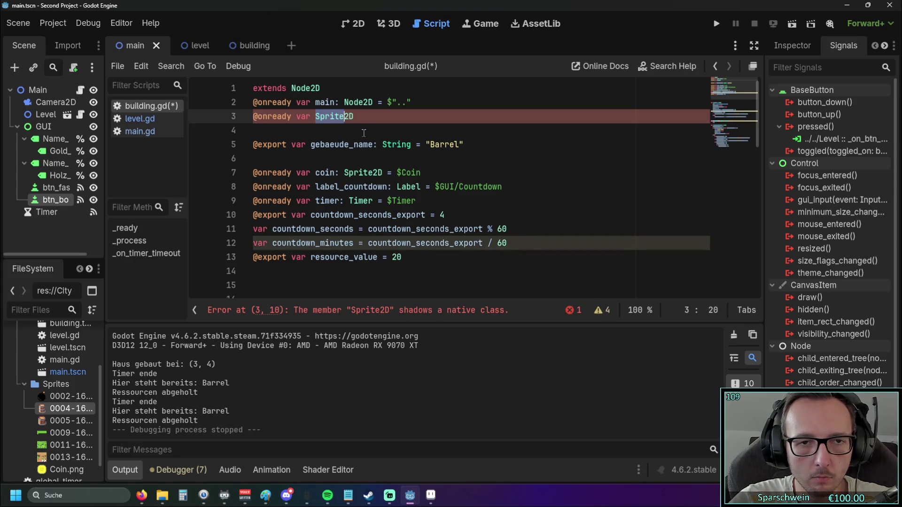
left_click(297, 118)
left_click(315, 116)
key("ctrl+v")
left_click_drag(296, 116, 243, 117)
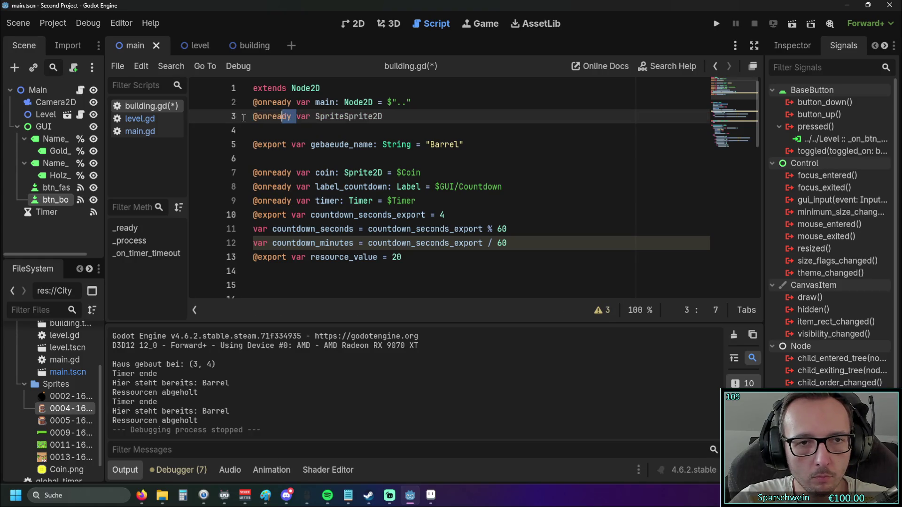
key("BackSpace")
type("=")
left_click(307, 135)
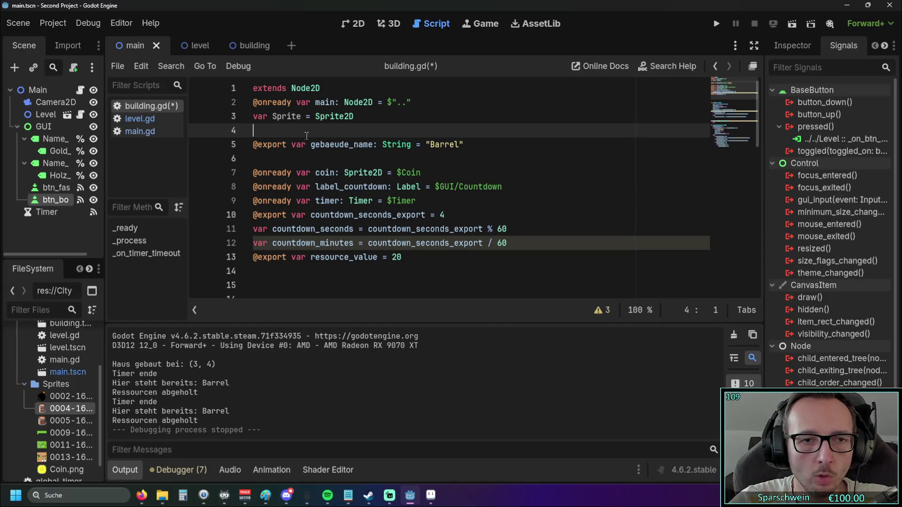
left_click(303, 116)
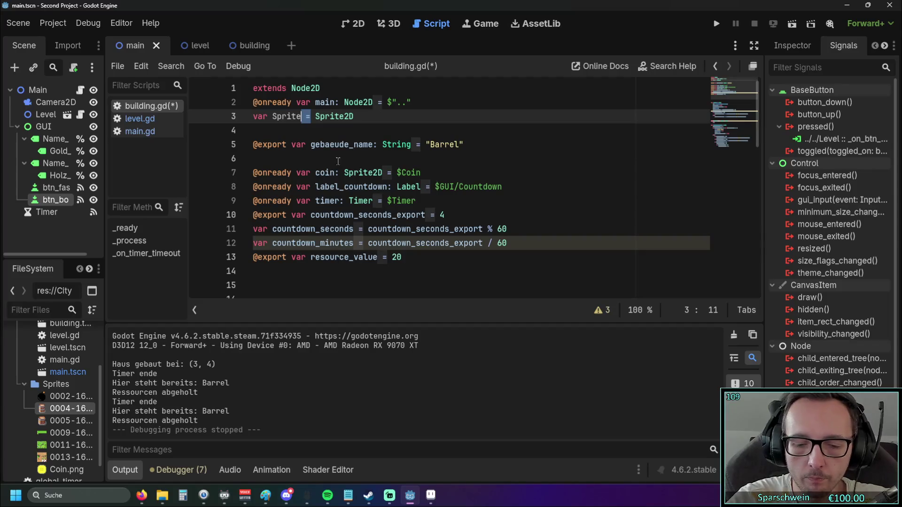
type(":")
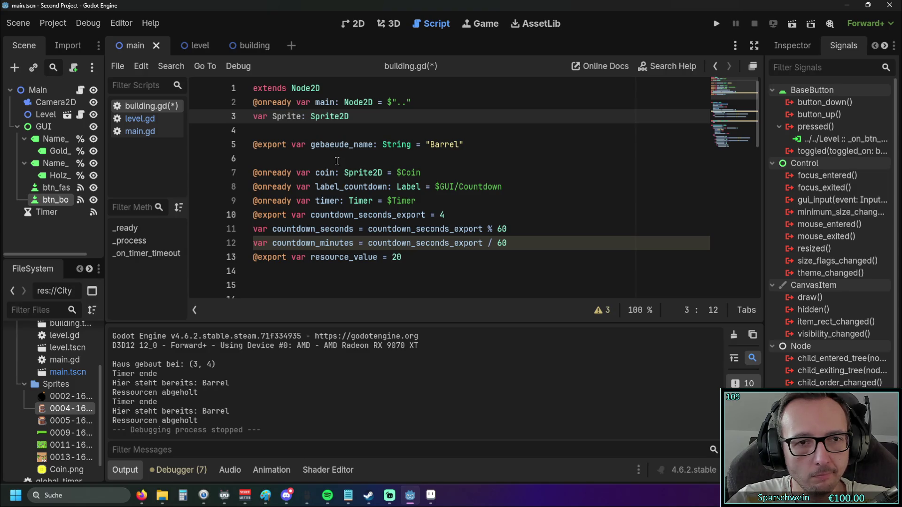
scroll(337, 160, "down", 5)
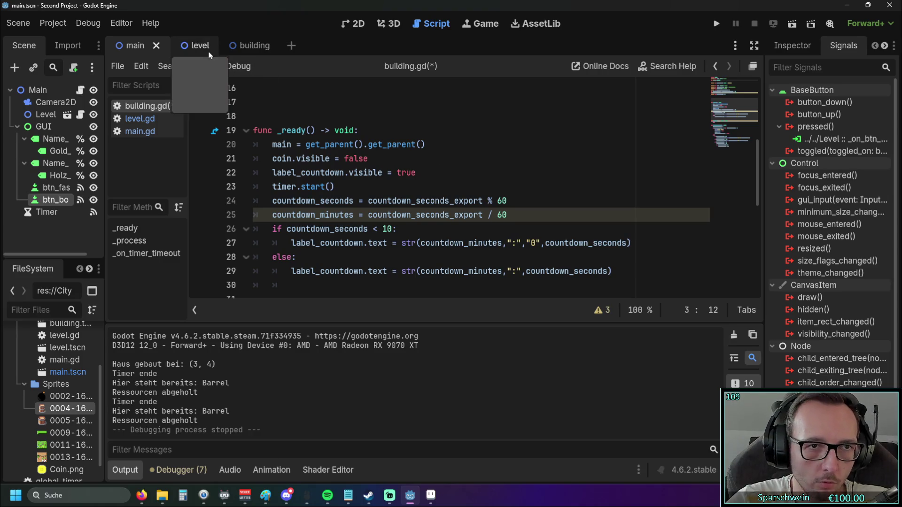
left_click(184, 47)
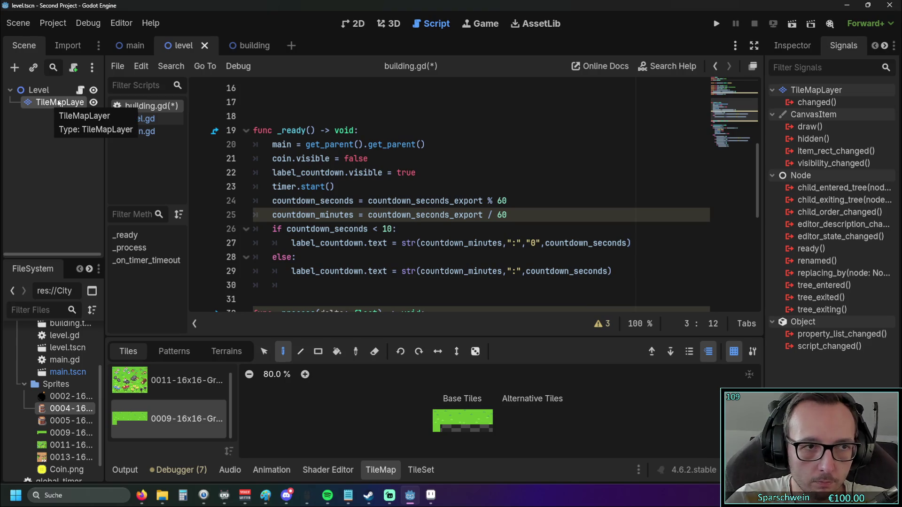
Step: Switch to the building scene and select its Barrel node to confirm it is a Sprite2D
left_click(249, 46)
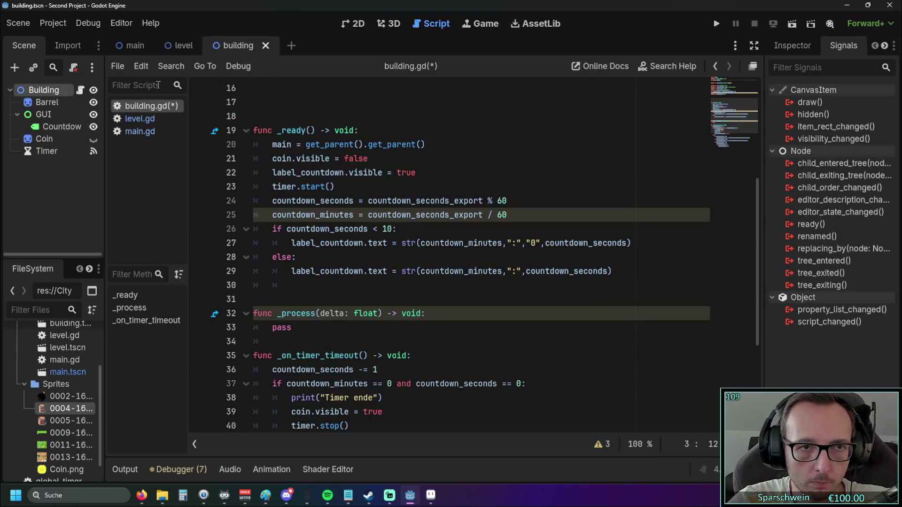
left_click(54, 104)
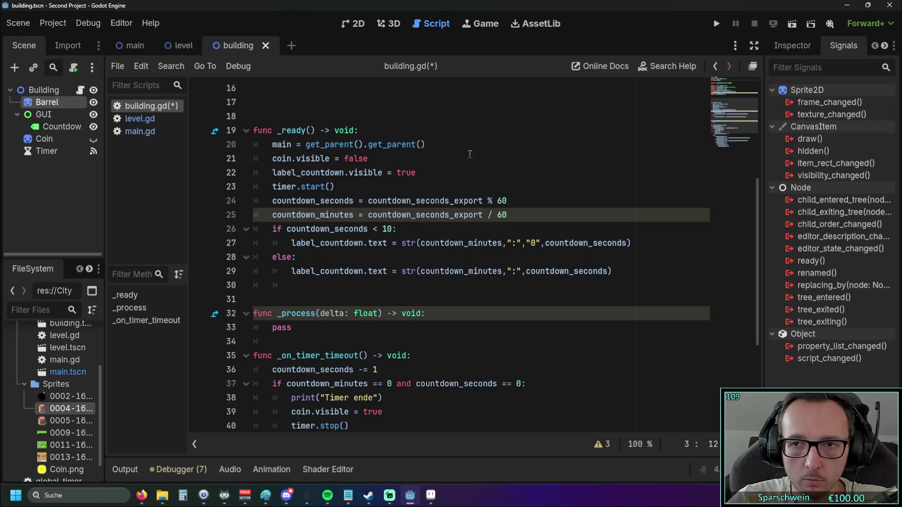
scroll(485, 153, "up", 2)
scroll(333, 199, "down", 1)
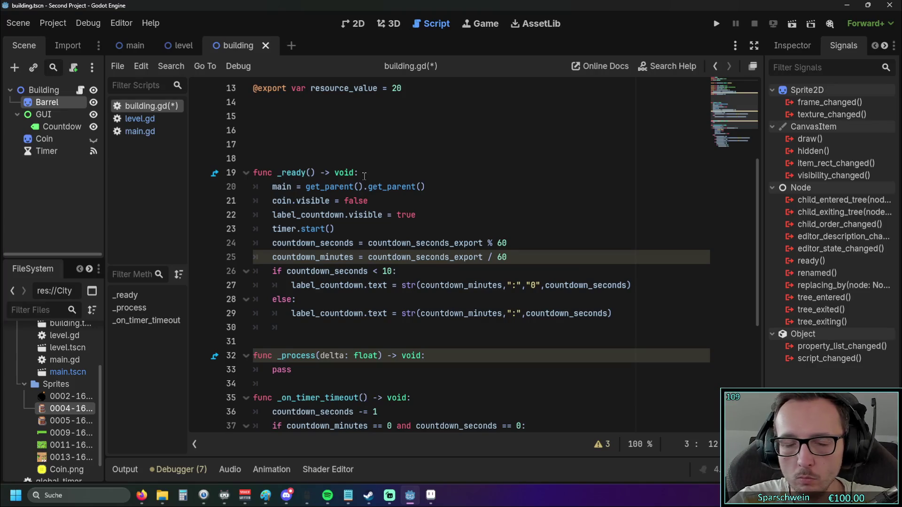
Step: Insert a new empty line 21 in _ready, directly below the main assignment
left_click(364, 177)
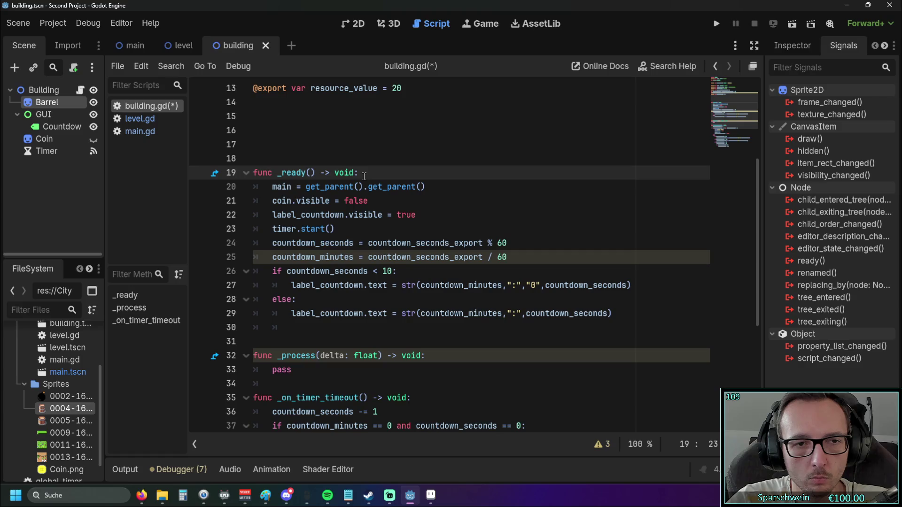
key("Return")
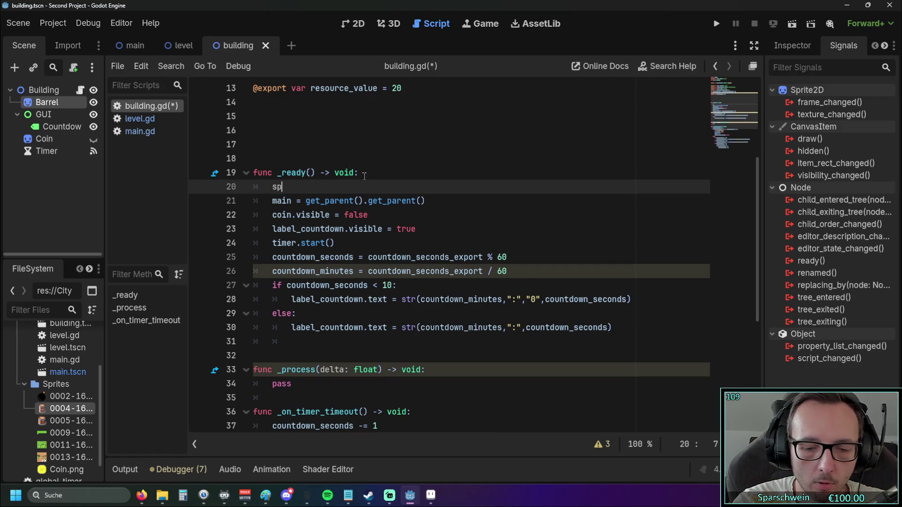
key("BackSpace")
key("BackSpace")
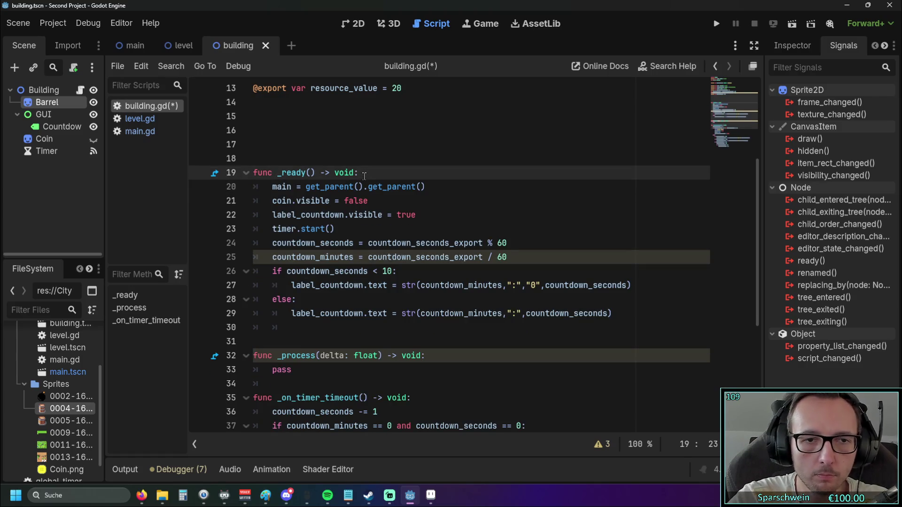
left_click(425, 186)
key("Return")
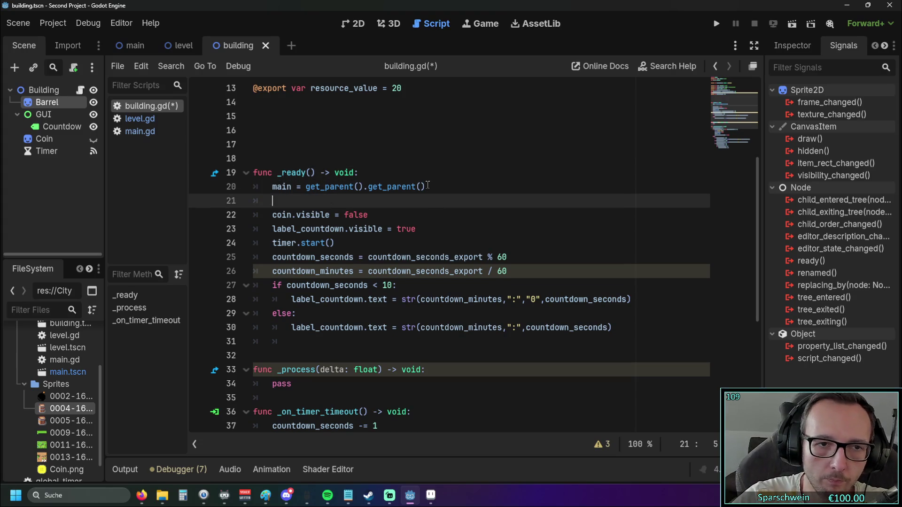
Step: Type a 'Sprite =' assignment on line 21, correcting it to a capital S
type("sprite")
key("BackSpace")
key("BackSpace")
key("BackSpace")
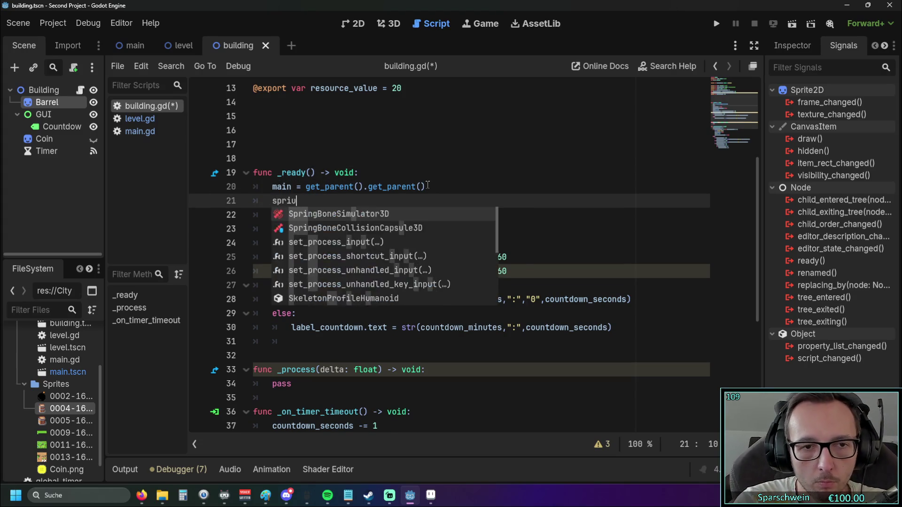
type("rite")
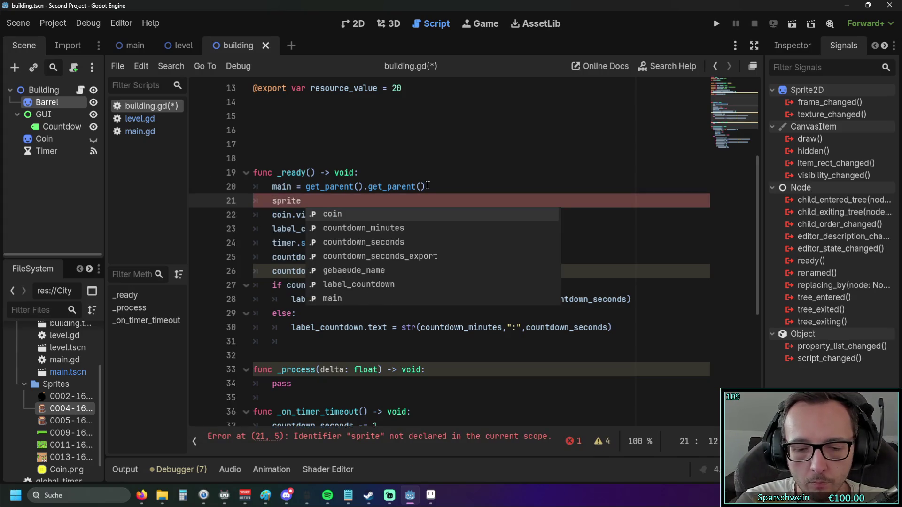
type(" =")
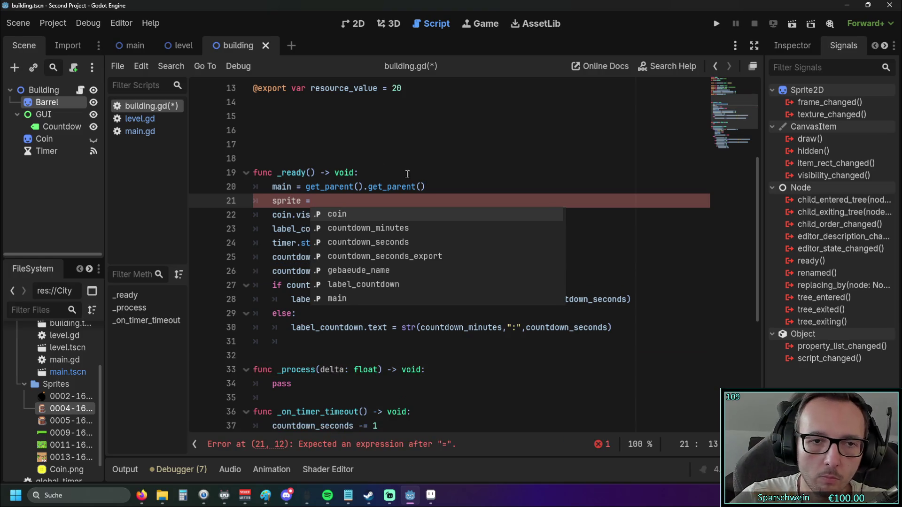
left_click(278, 200)
key("BackSpace")
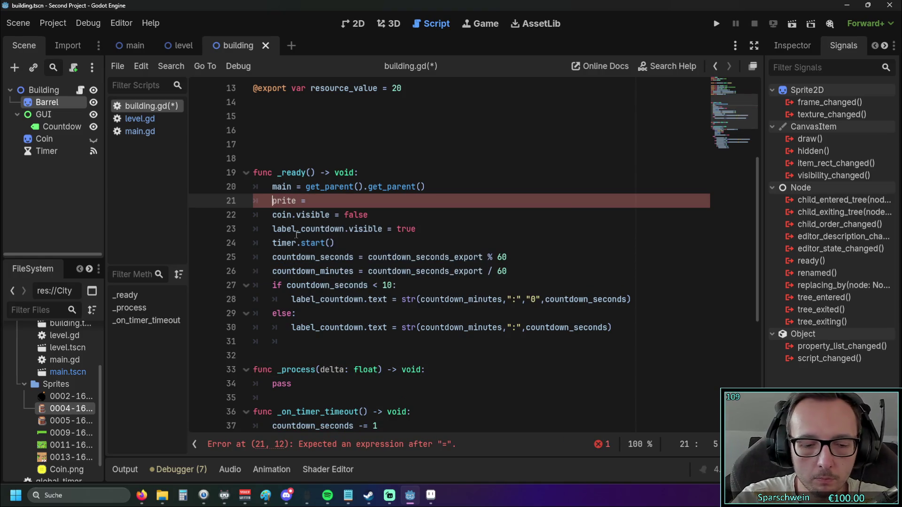
type("S")
Step: Try Sprite member suggestions, then leave line 21 as an unfinished 'Sprite =' assignment
left_click(324, 205)
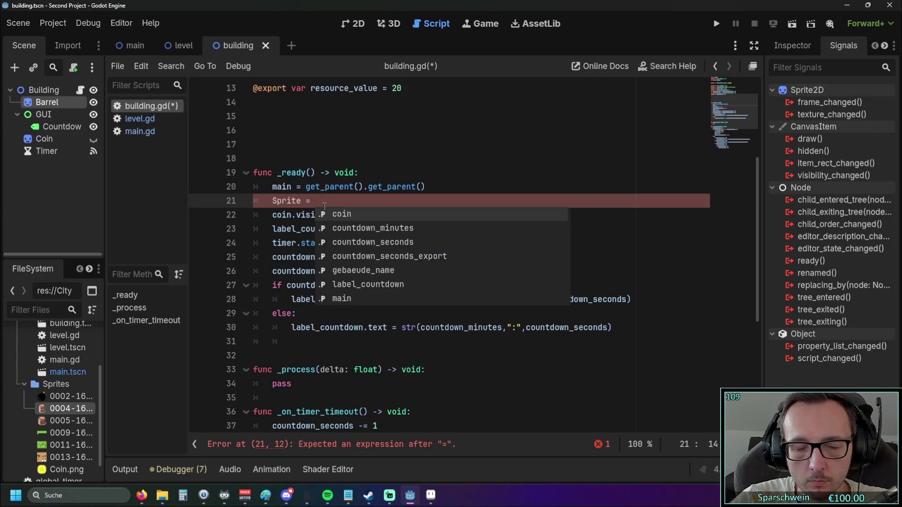
left_click(306, 202)
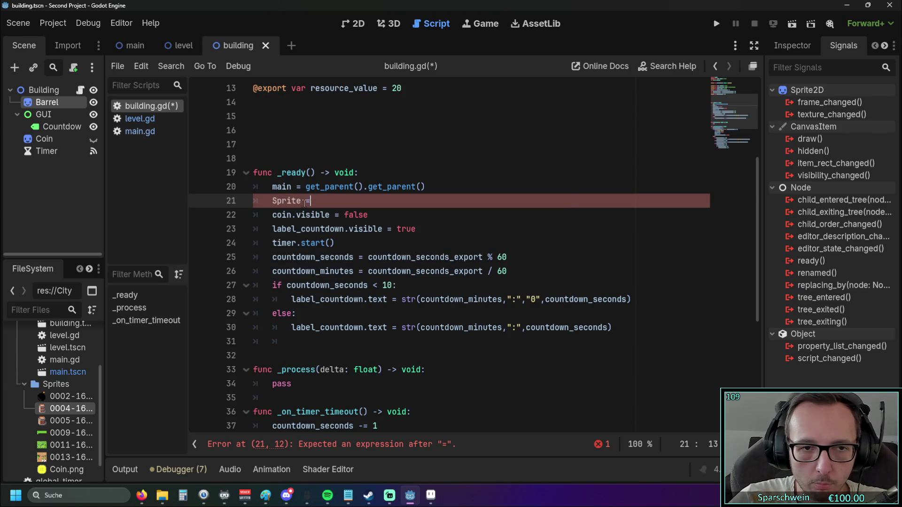
key("BackSpace")
key("BackSpace")
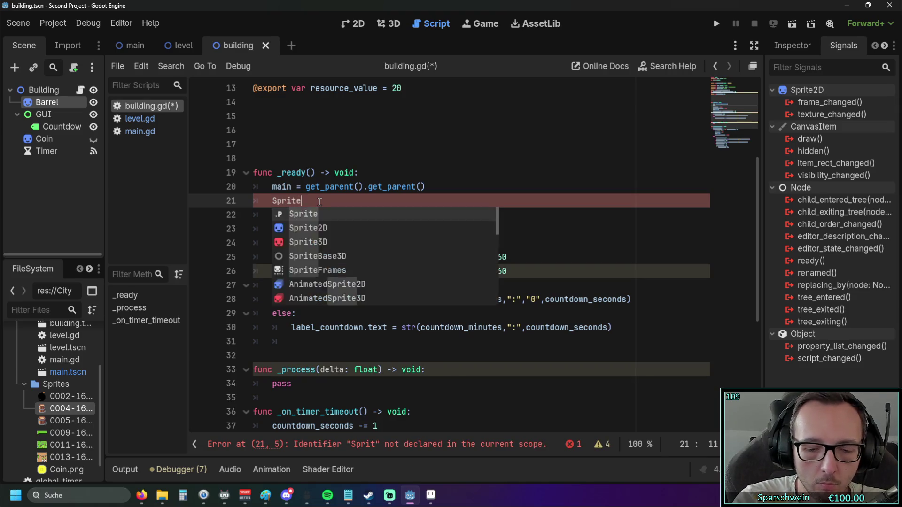
type(".")
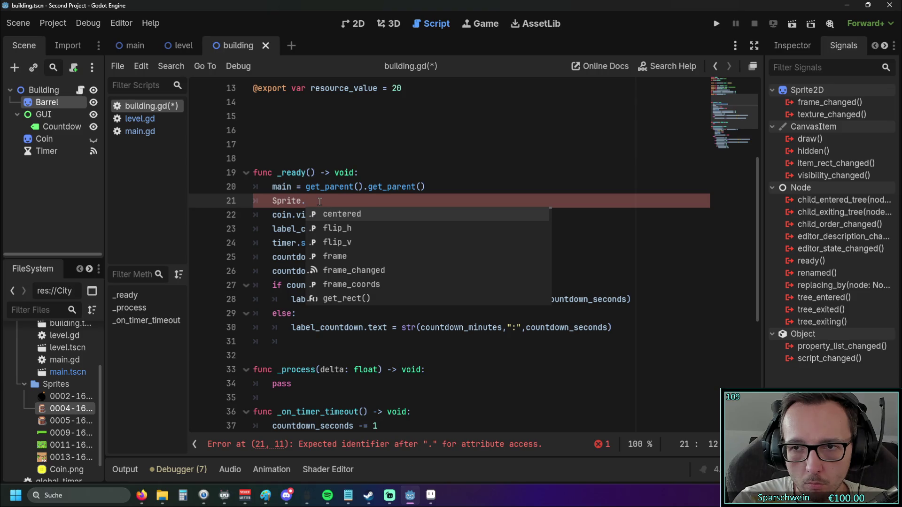
key("Escape")
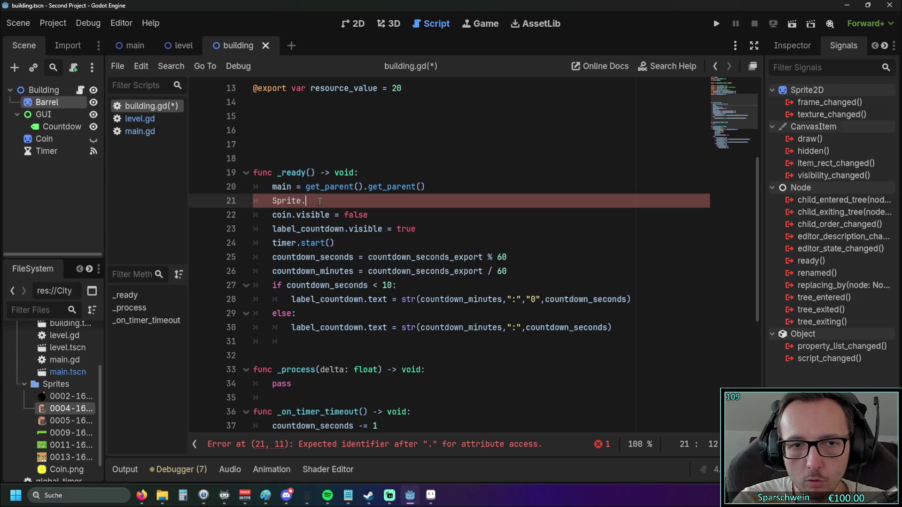
key("BackSpace")
key("BackSpace")
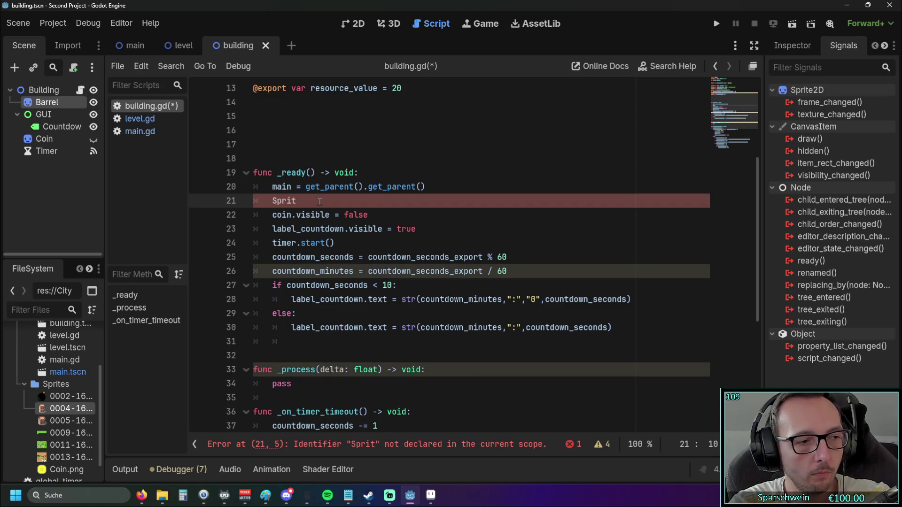
type("e =")
key("Home")
key("Delete")
key("Delete")
key("Delete")
key("Delete")
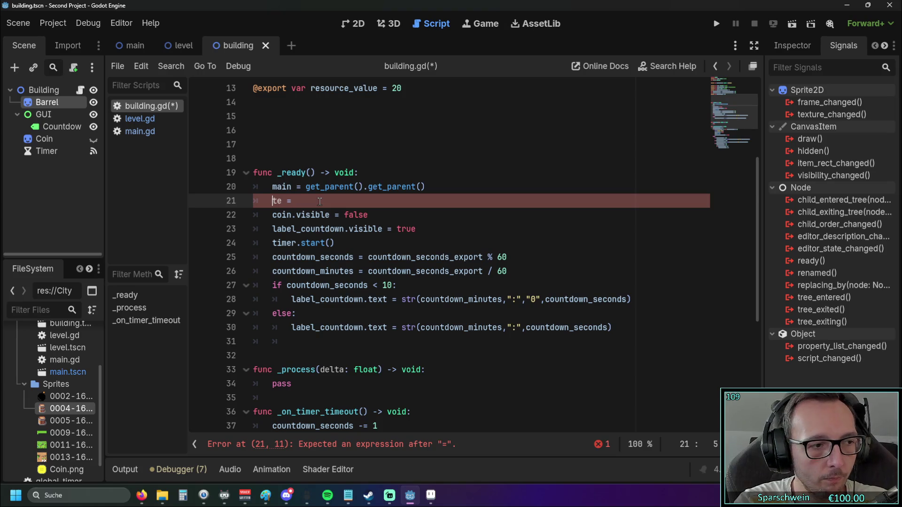